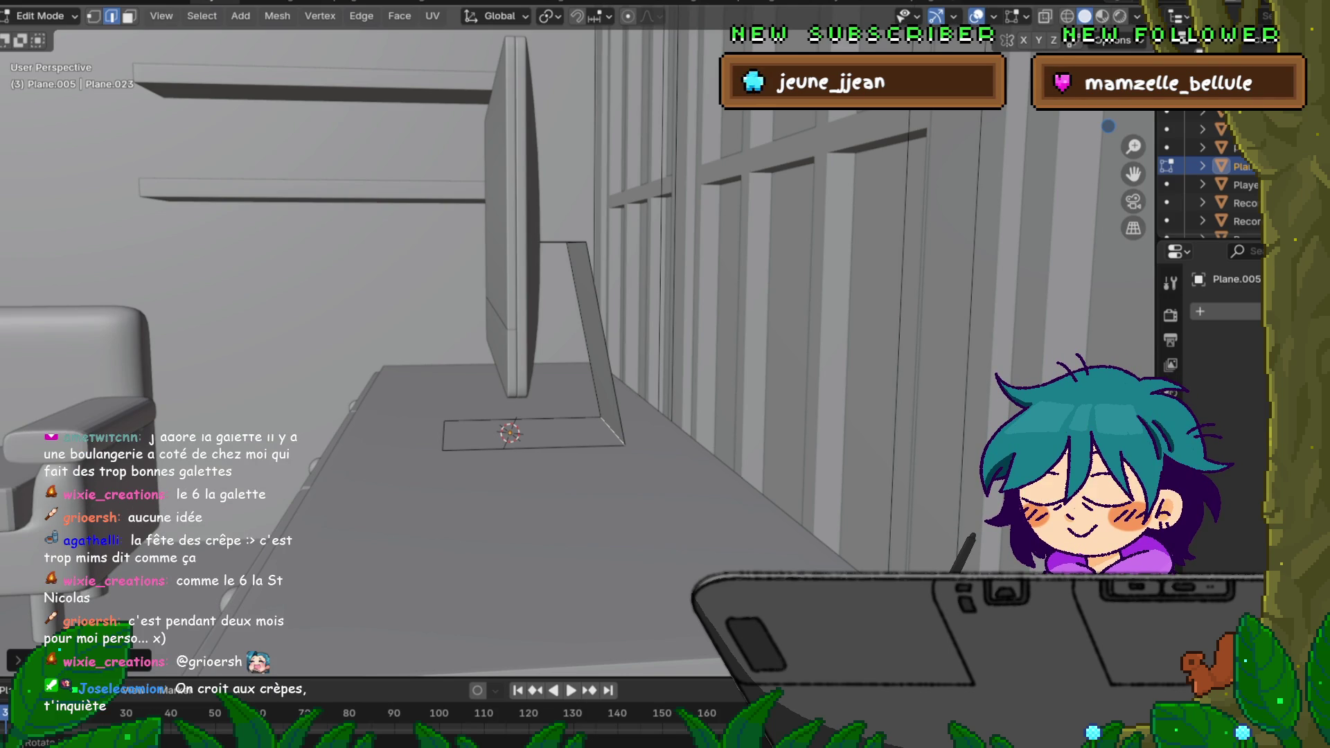
Step: Slide the stand panel's bottom edge along the Y axis so the stand leans differently
{"action": "middle_click_drag", "start_coordinate": [572, 364], "coordinate": [618, 354]}
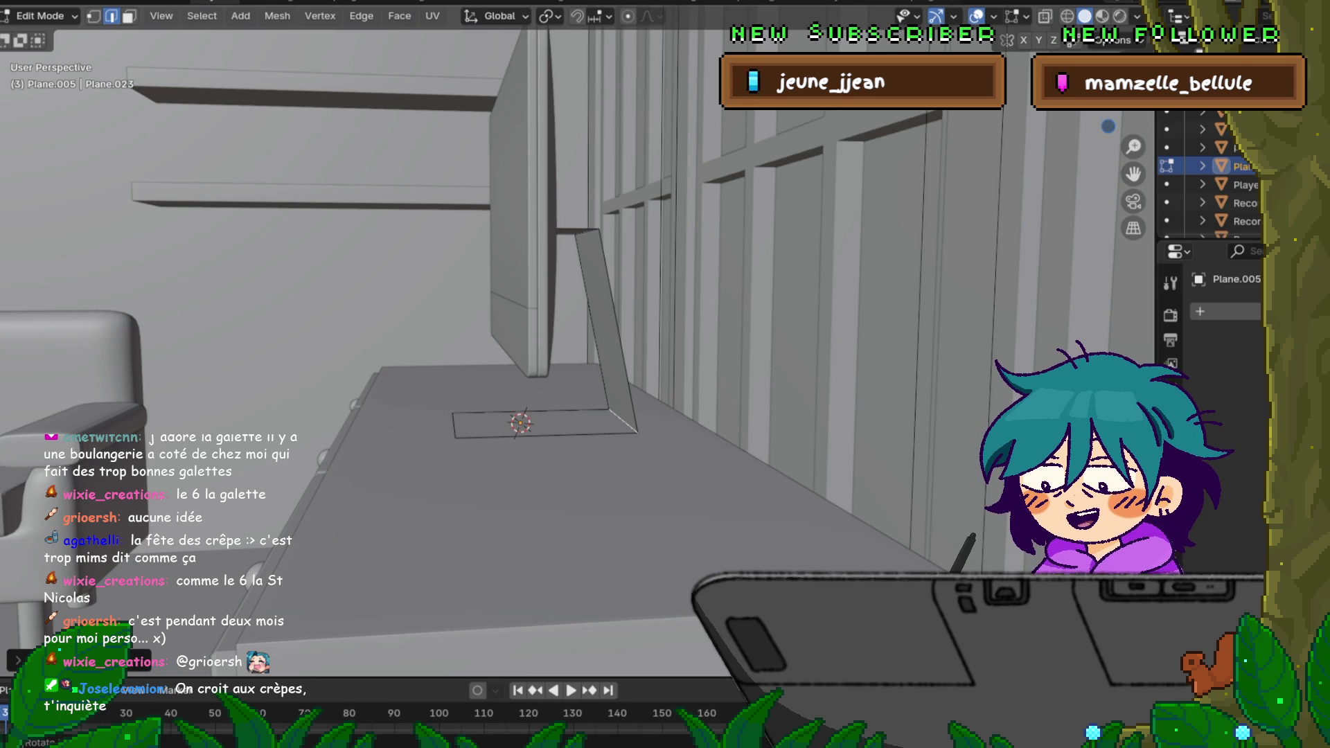
{"action": "middle_click_drag", "start_coordinate": [665, 375], "coordinate": [634, 376]}
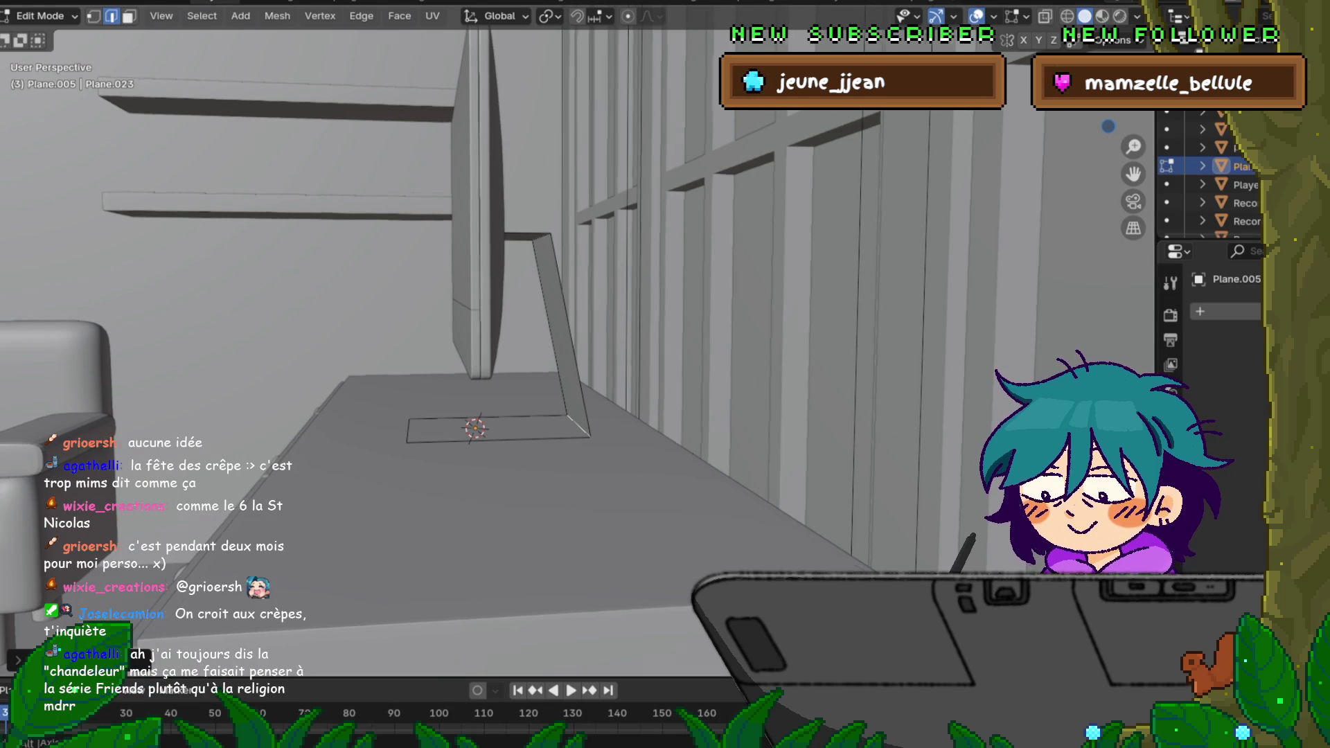
{"action": "middle_click_drag", "start_coordinate": [582, 375], "coordinate": [562, 379]}
{"action": "key", "text": "g"}
{"action": "key", "text": "y"}
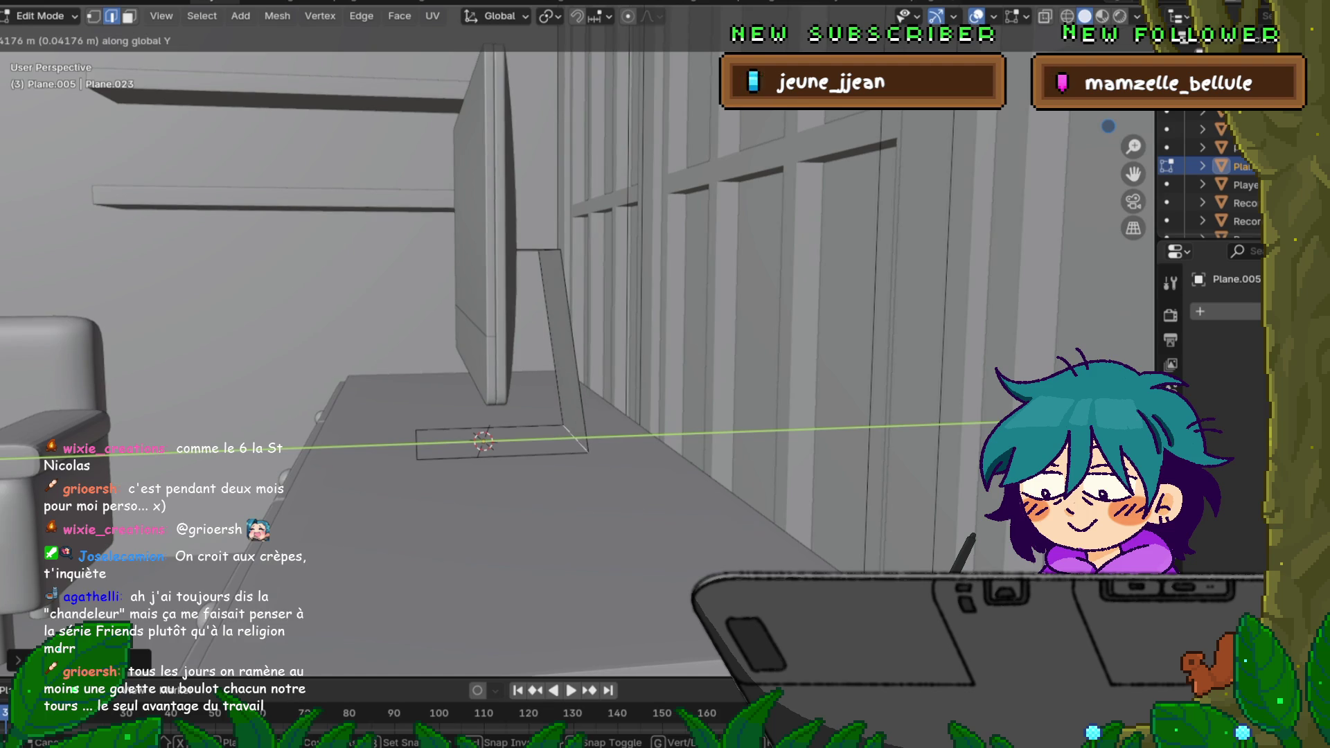
{"action": "key", "text": "Return"}
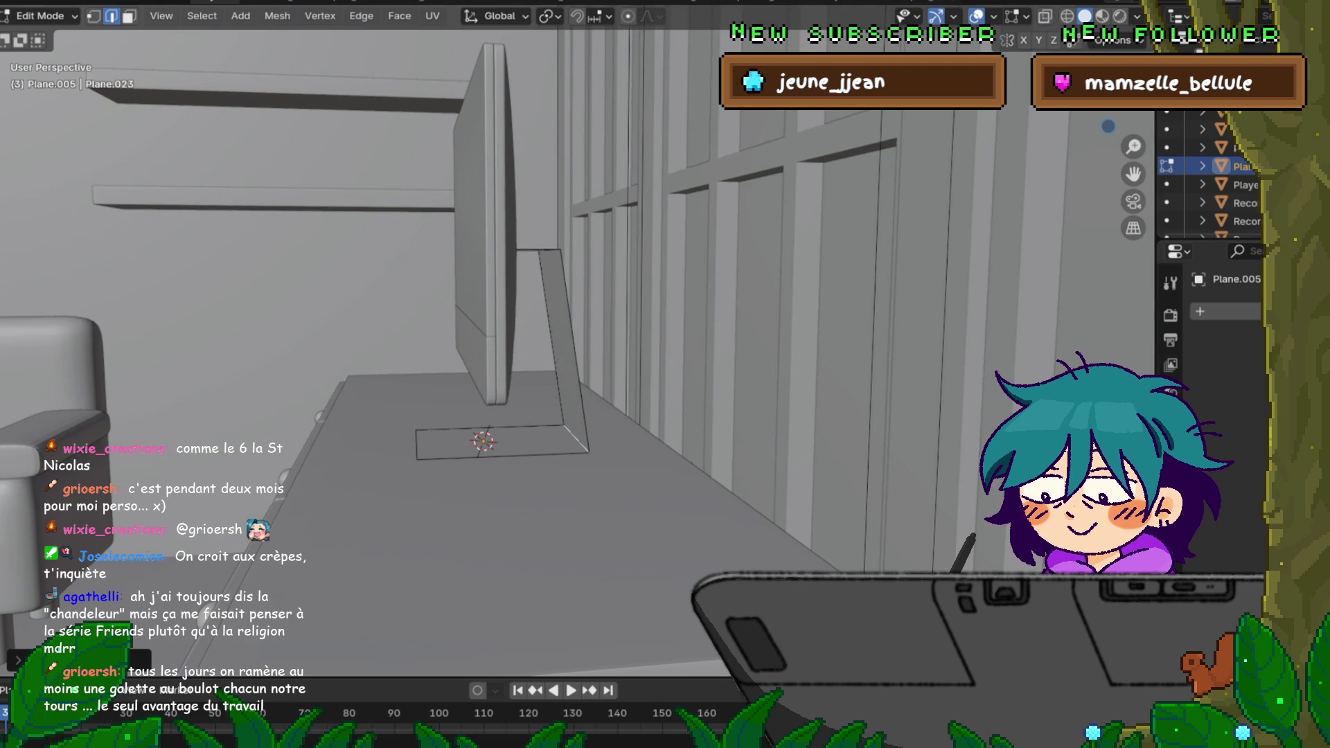
Step: Select further edges of the slanted stand panel for the next adjustment
{"action": "left_click", "coordinate": [550, 338]}
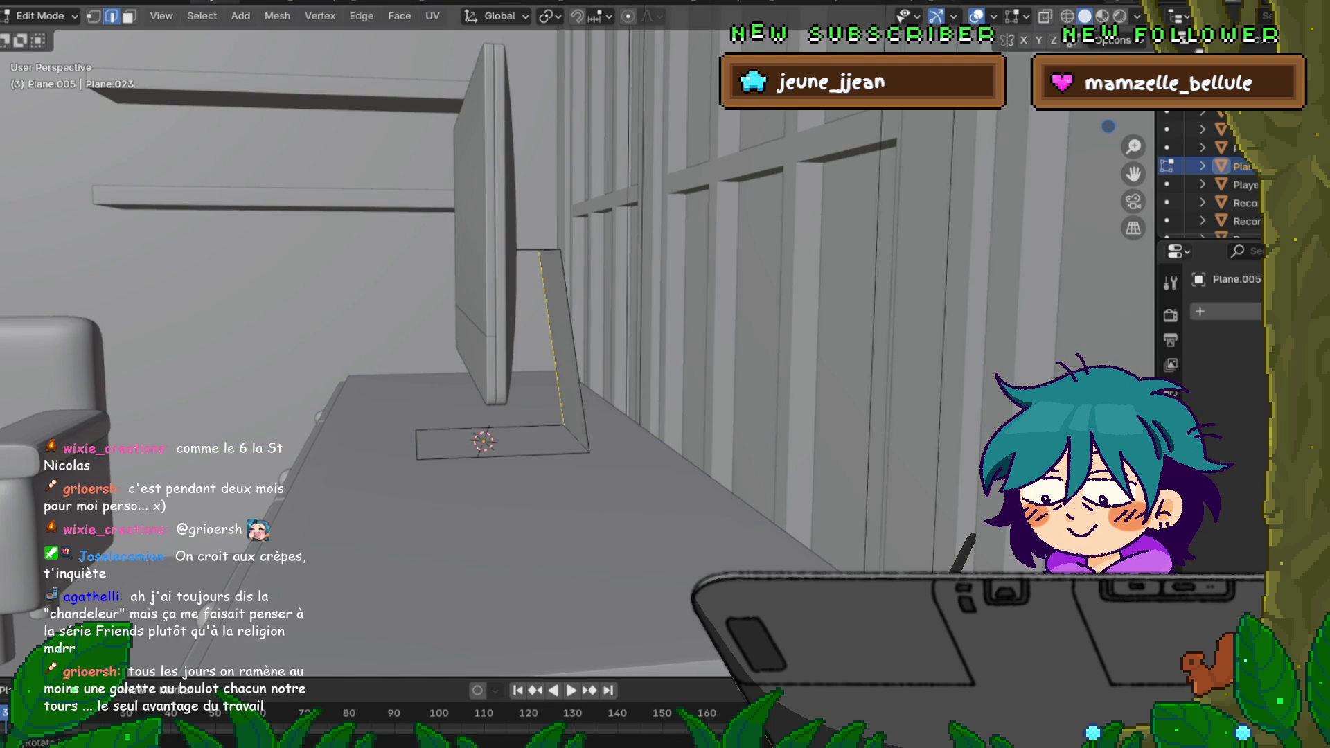
{"action": "middle_click_drag", "start_coordinate": [582, 374], "coordinate": [499, 417]}
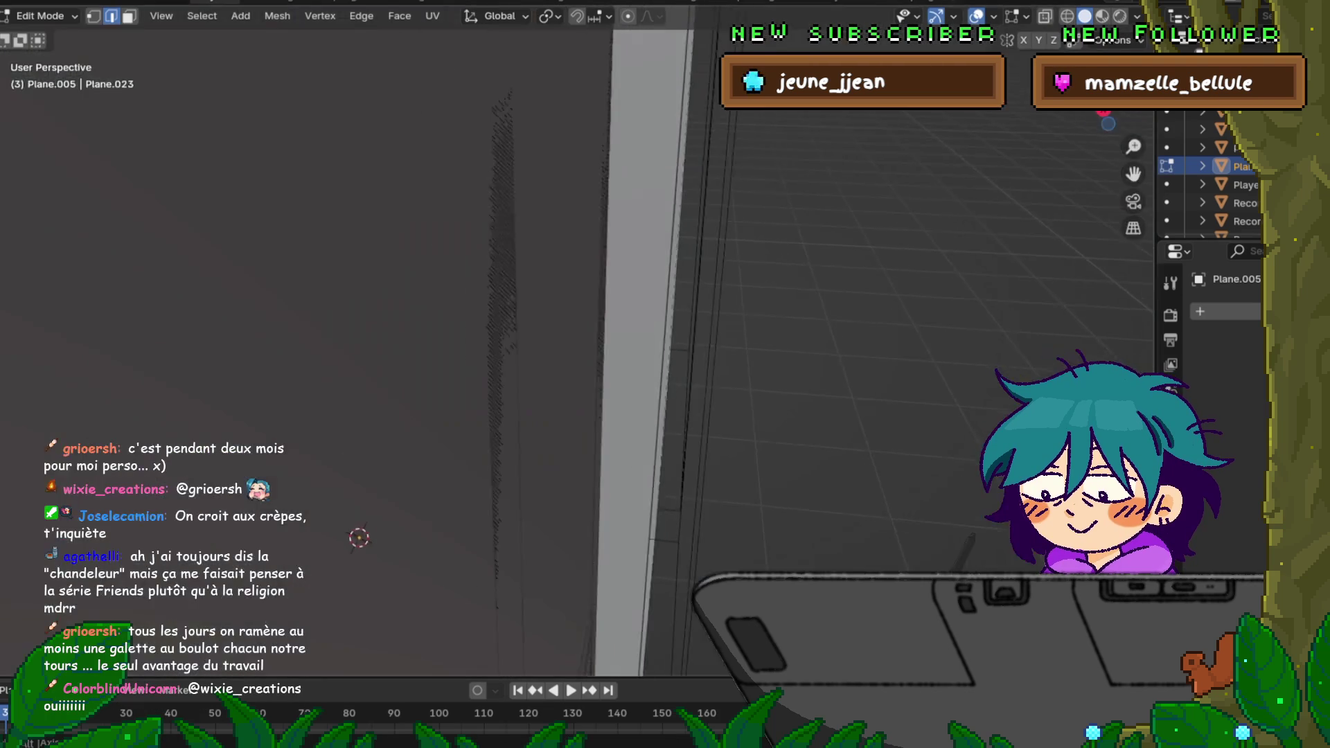
{"action": "left_click", "coordinate": [470, 541]}
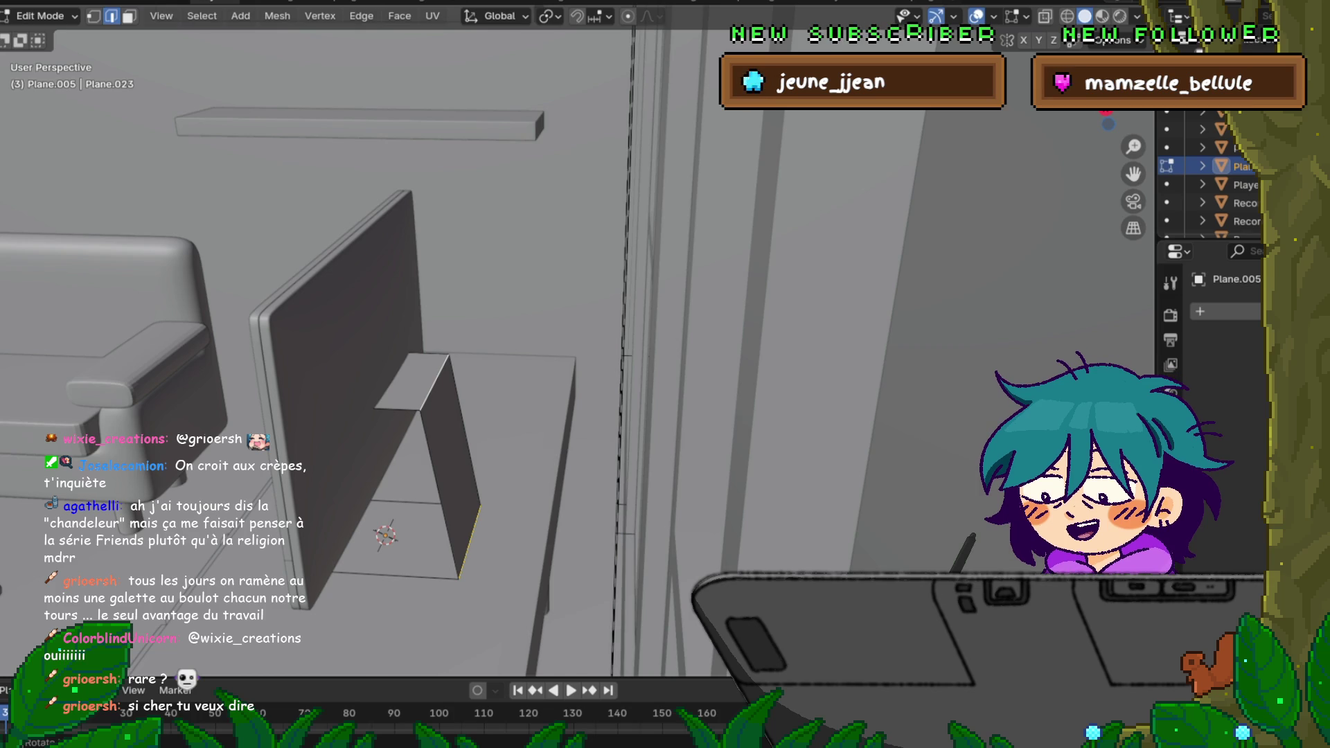
Step: Move the lower stand geometry sideways along global X so the stand tapers toward its bottom
{"action": "middle_click_drag", "start_coordinate": [624, 416], "coordinate": [630, 412]}
{"action": "mouse_move", "coordinate": [583, 375]}
{"action": "middle_mouse_down"}
{"action": "mouse_move", "coordinate": [561, 312]}
{"action": "mouse_move", "coordinate": [577, 364]}
{"action": "middle_mouse_up"}
{"action": "middle_click_drag", "start_coordinate": [539, 299], "coordinate": [546, 299]}
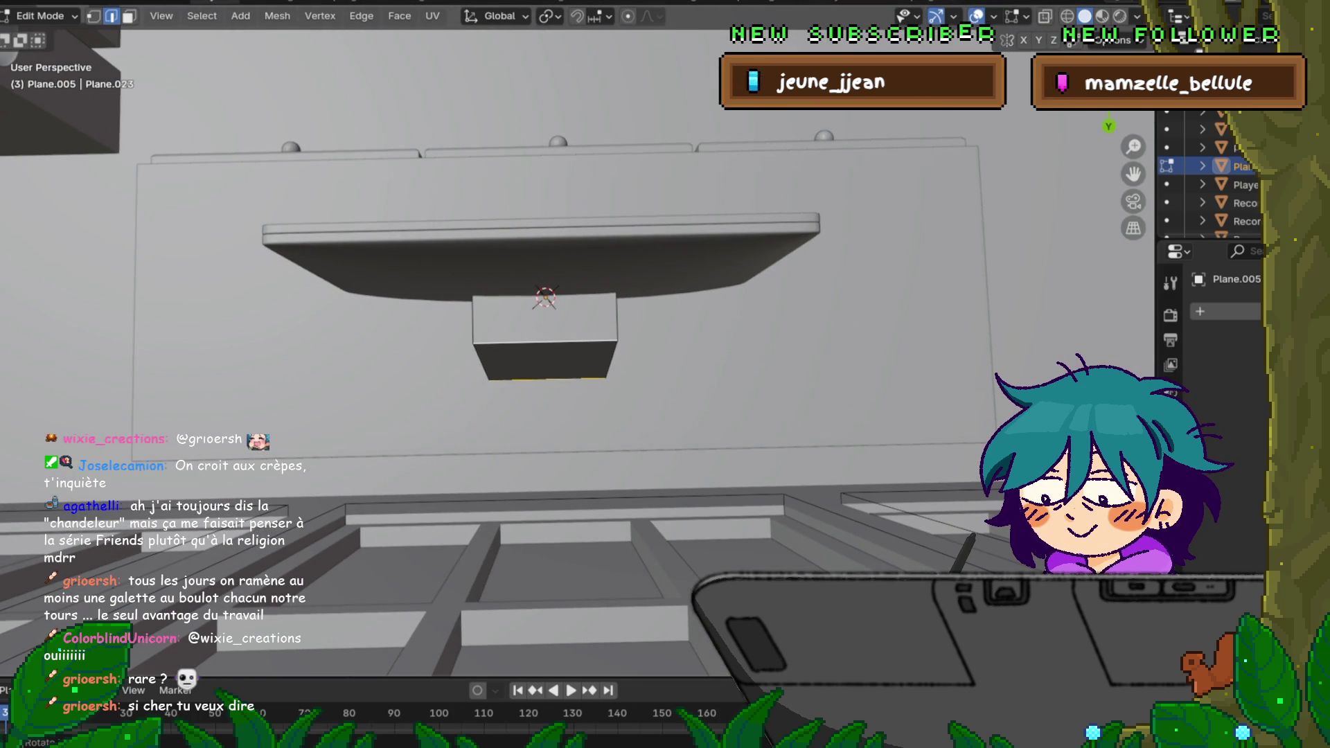
{"action": "key", "text": "g"}
{"action": "key", "text": "y"}
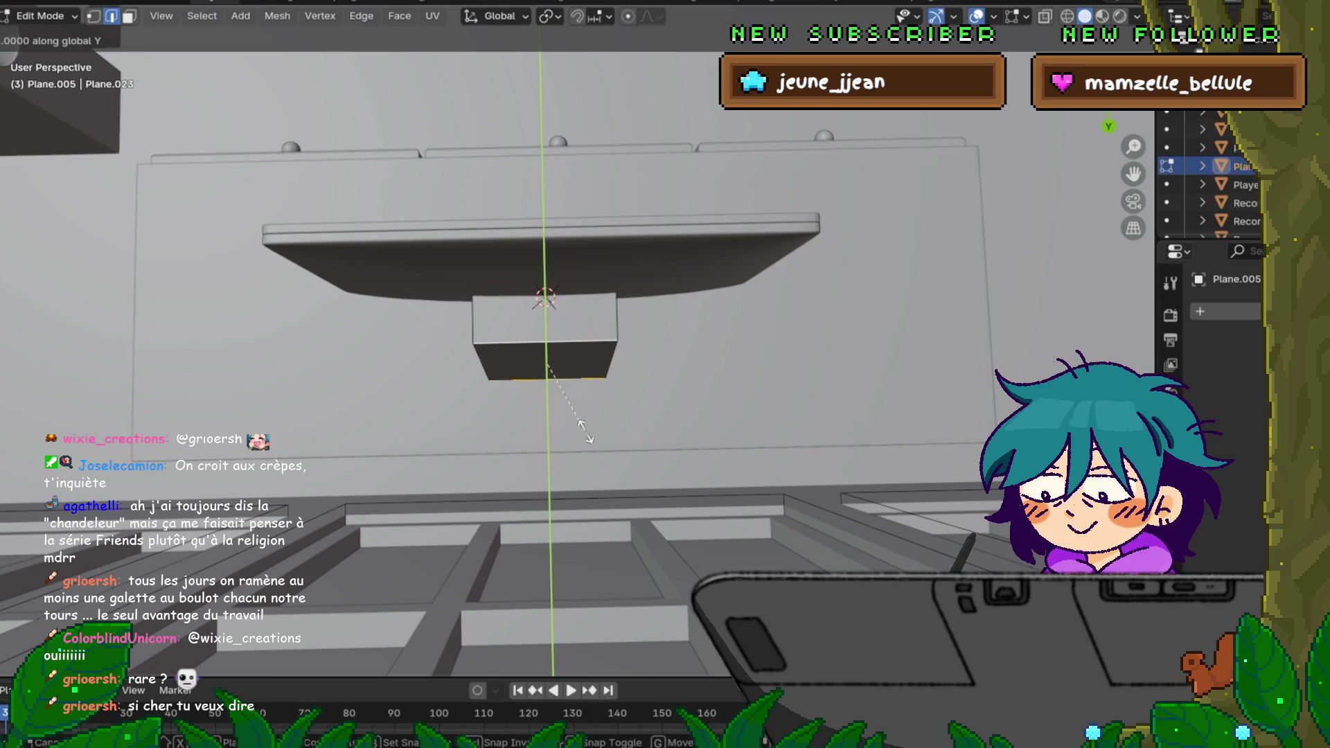
{"action": "key", "text": "z"}
{"action": "key", "text": "x"}
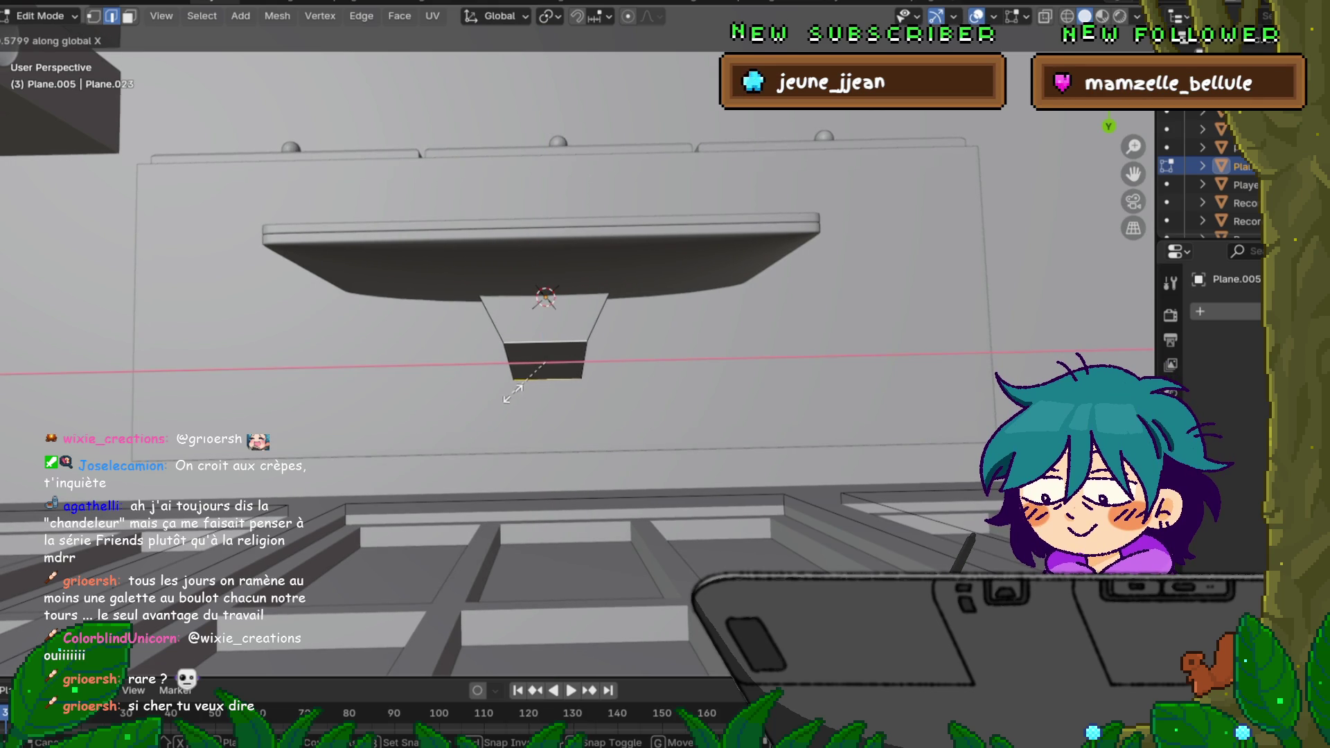
{"action": "left_click", "coordinate": [513, 394]}
{"action": "middle_click_drag", "start_coordinate": [512, 394], "coordinate": [582, 343]}
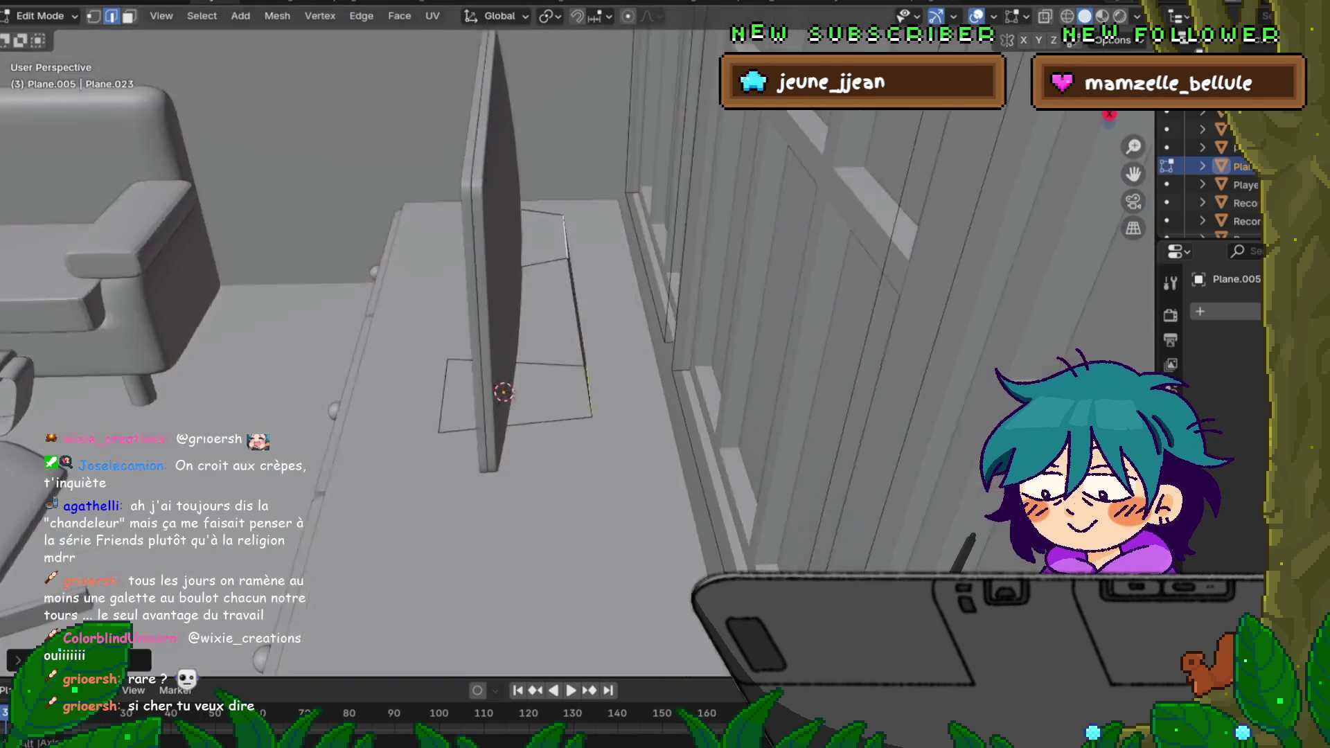
Step: Orbit around the monitor to inspect the stand's edges from front and side views
{"action": "middle_click_drag", "start_coordinate": [561, 395], "coordinate": [561, 344]}
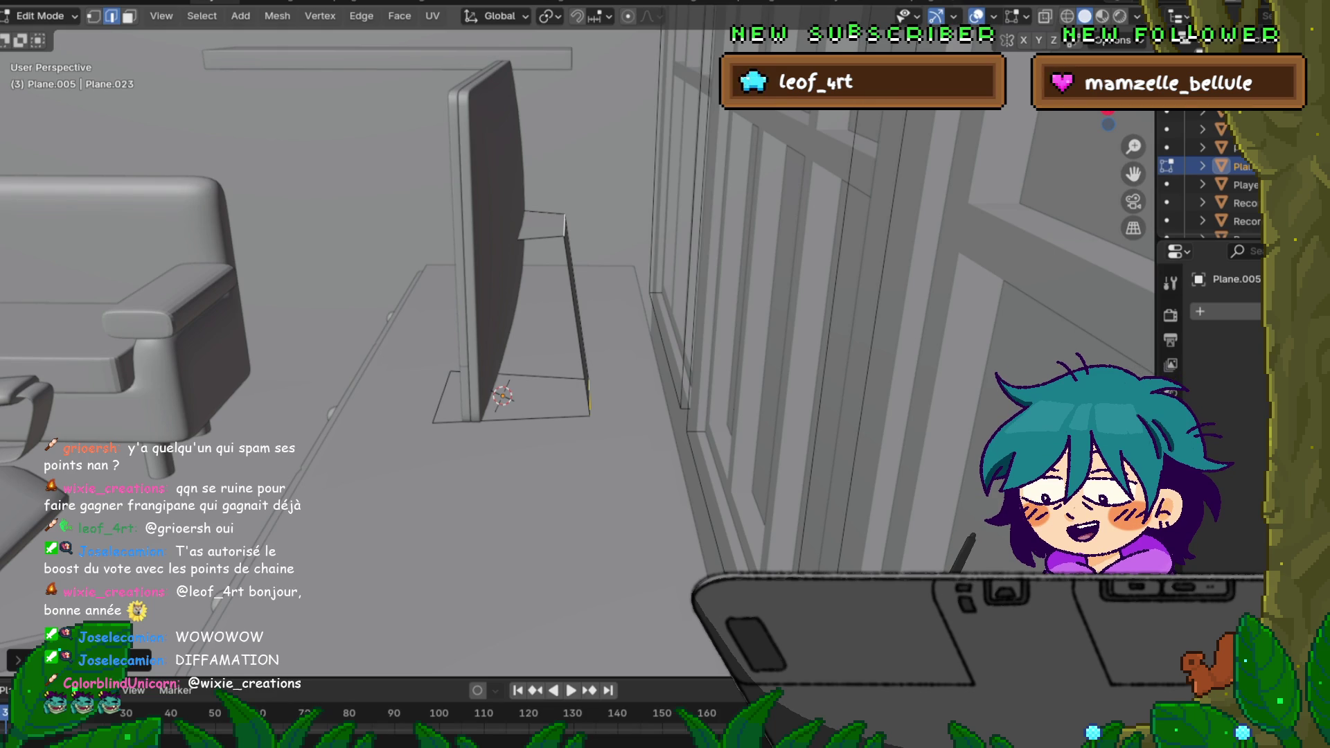
{"action": "middle_click_drag", "start_coordinate": [665, 374], "coordinate": [603, 359]}
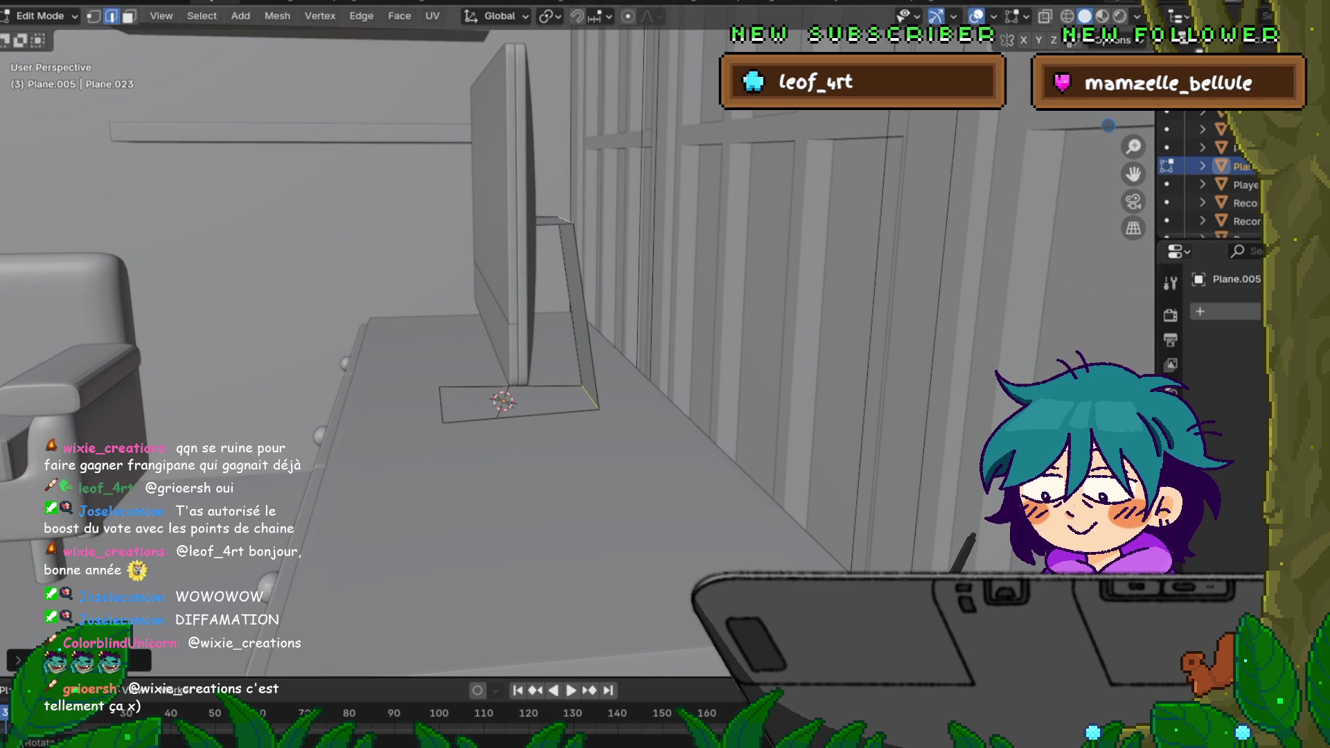
{"action": "middle_click_drag", "start_coordinate": [520, 395], "coordinate": [583, 374]}
{"action": "scroll", "coordinate": [524, 409], "scroll_direction": "up", "scroll_amount": 2}
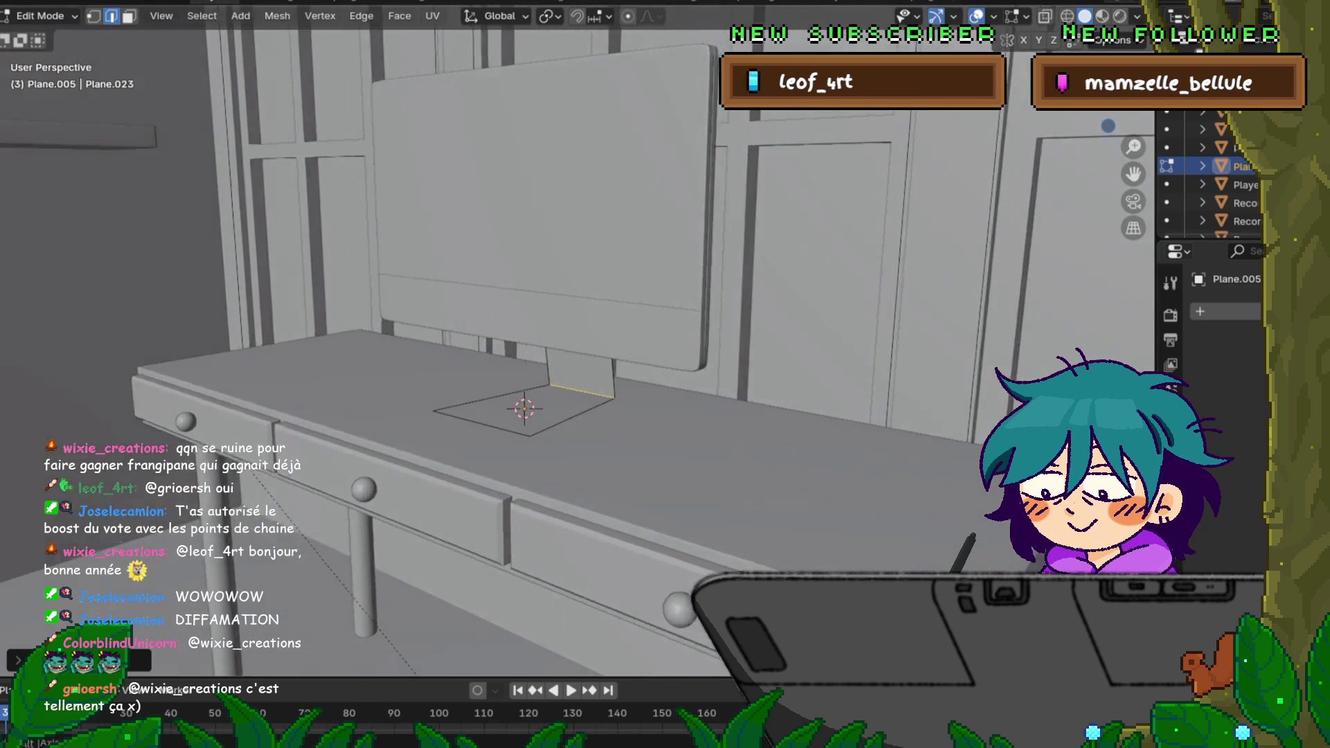
{"action": "middle_click_drag", "start_coordinate": [524, 409], "coordinate": [625, 395]}
{"action": "middle_click_drag", "start_coordinate": [525, 409], "coordinate": [551, 466]}
Step: Bevel the selected stand edges into smooth rounded bends and confirm
{"action": "key", "text": "ctrl+b"}
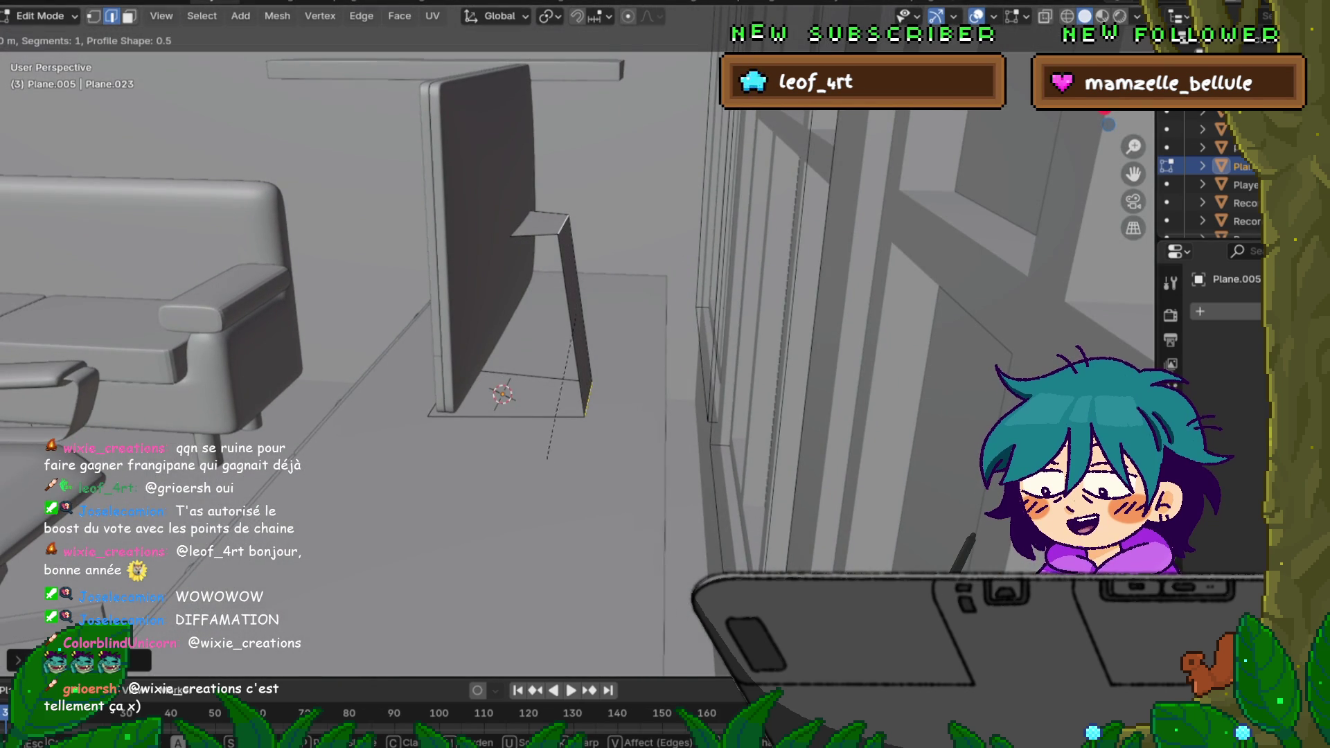
{"action": "scroll", "coordinate": [559, 199], "scroll_direction": "up", "scroll_amount": 1}
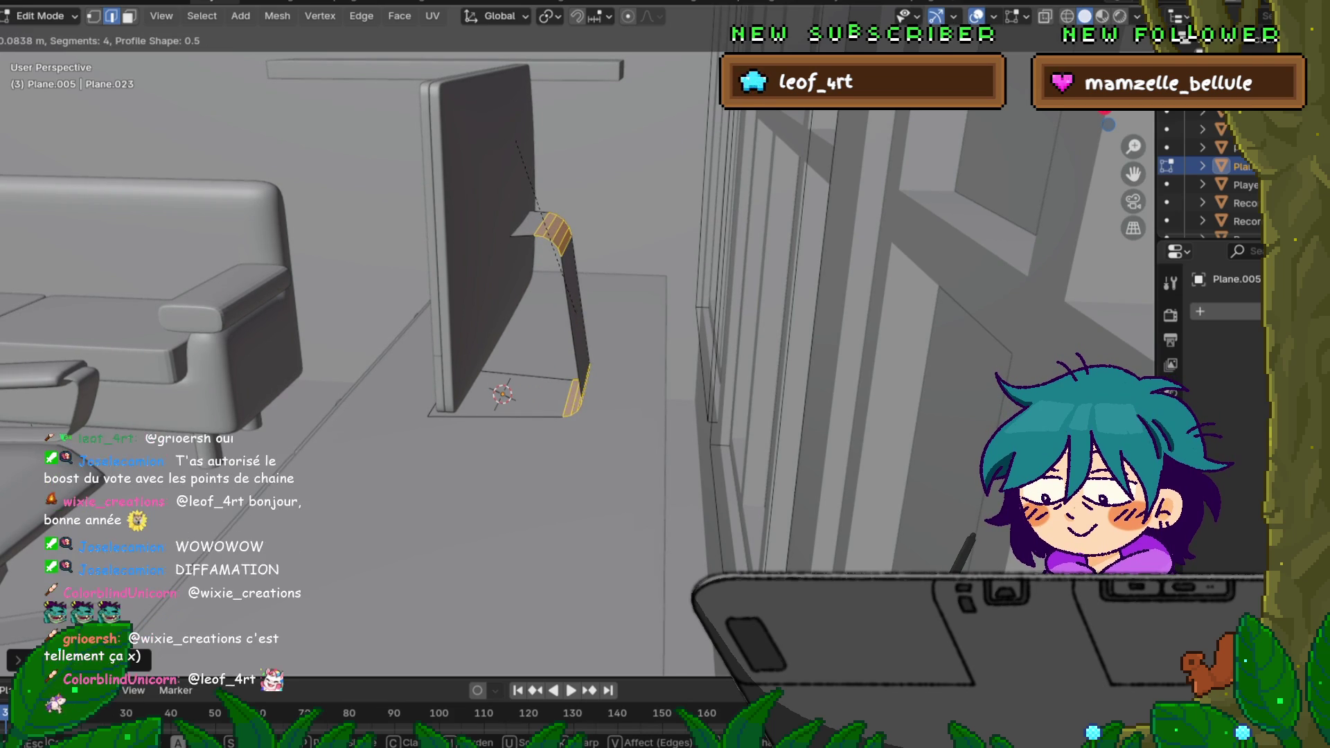
{"action": "scroll", "coordinate": [516, 141], "scroll_direction": "up", "scroll_amount": 2}
{"action": "scroll", "coordinate": [517, 141], "scroll_direction": "down", "scroll_amount": 1}
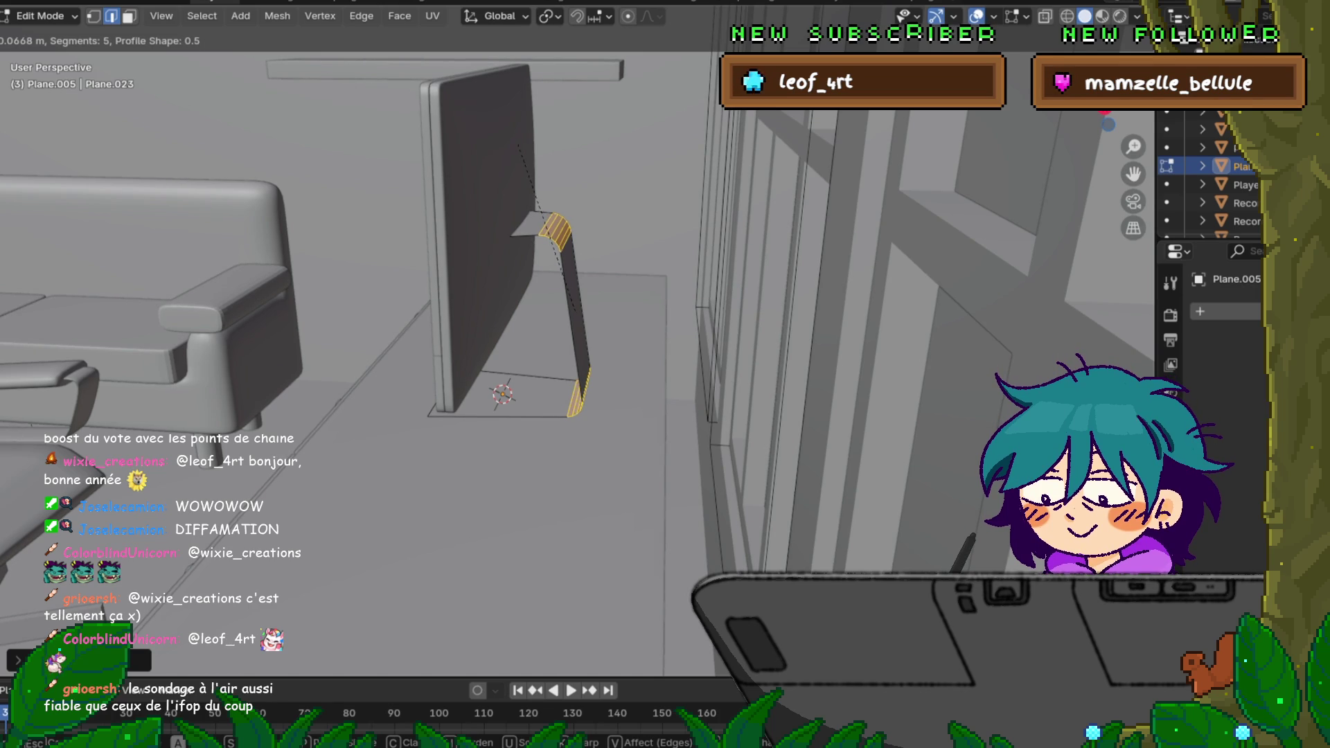
{"action": "key", "text": "Return"}
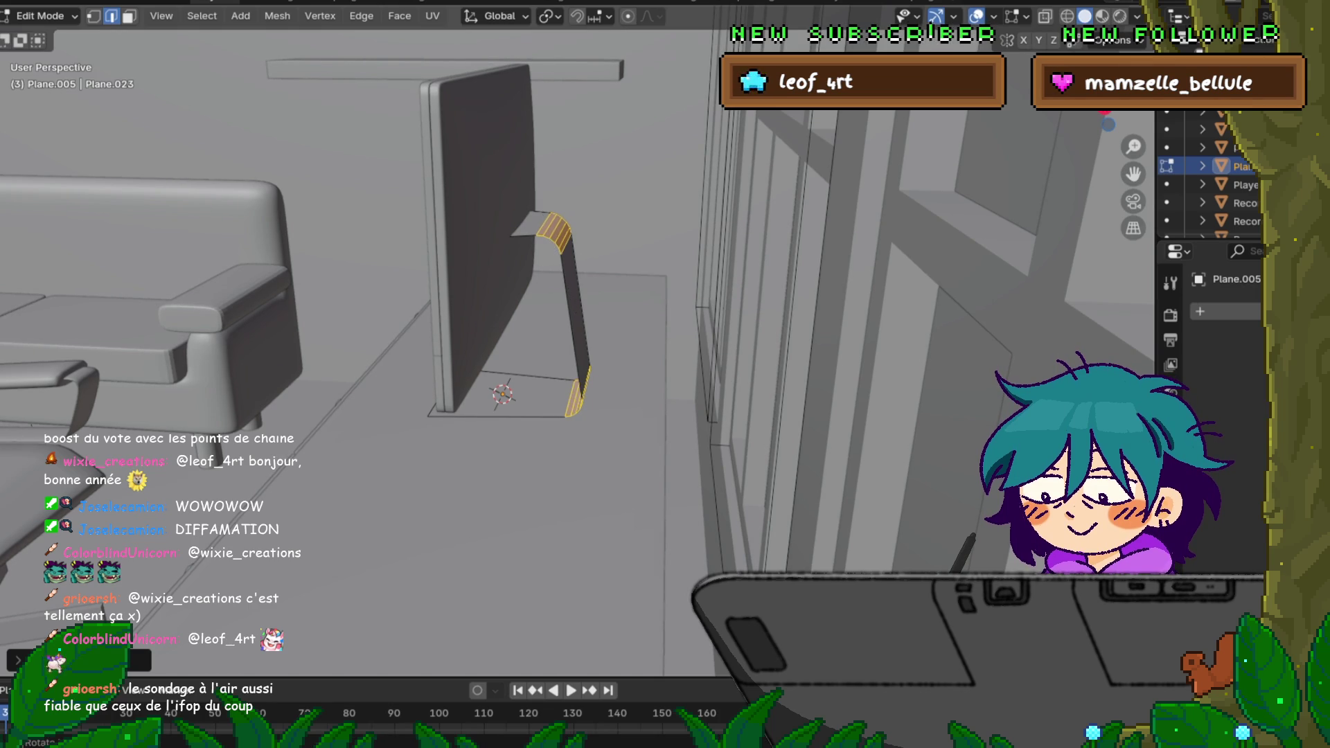
{"action": "middle_click_drag", "start_coordinate": [582, 311], "coordinate": [645, 291]}
{"action": "middle_click_drag", "start_coordinate": [520, 312], "coordinate": [582, 292]}
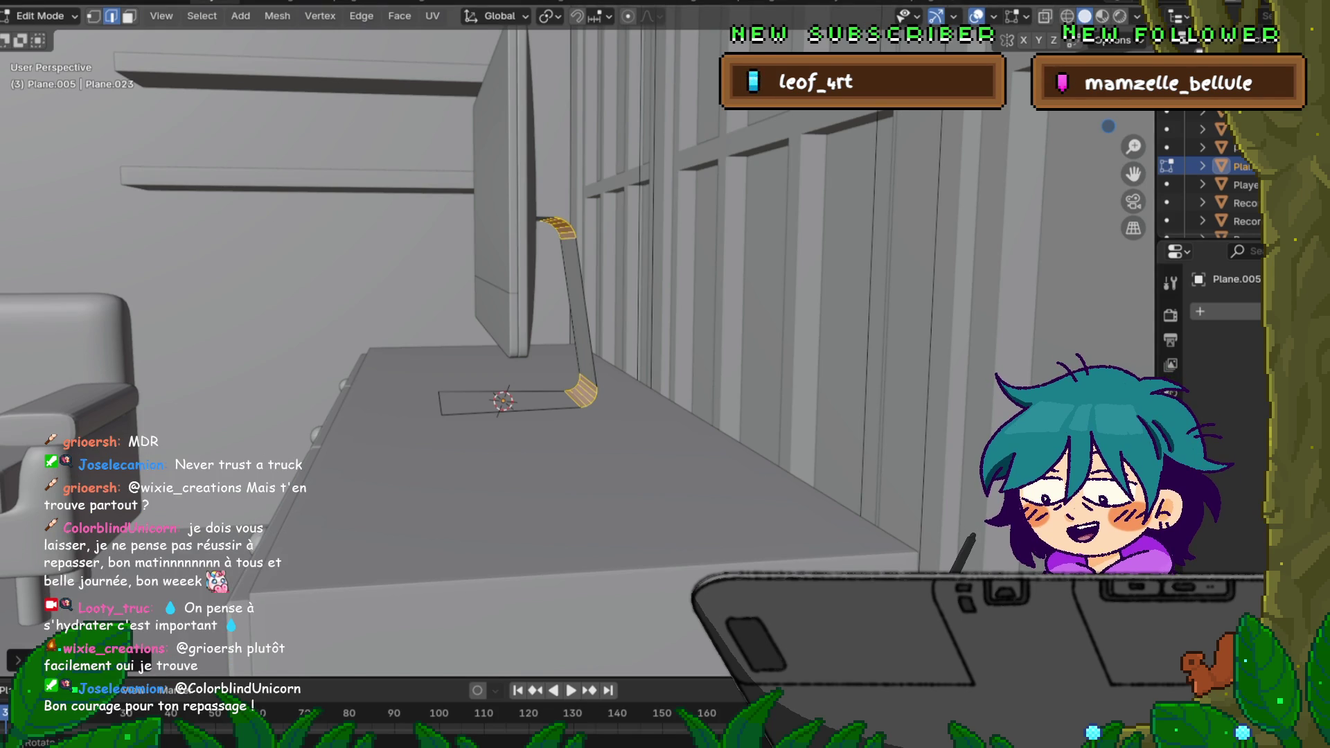
{"action": "middle_click_drag", "start_coordinate": [583, 364], "coordinate": [614, 374]}
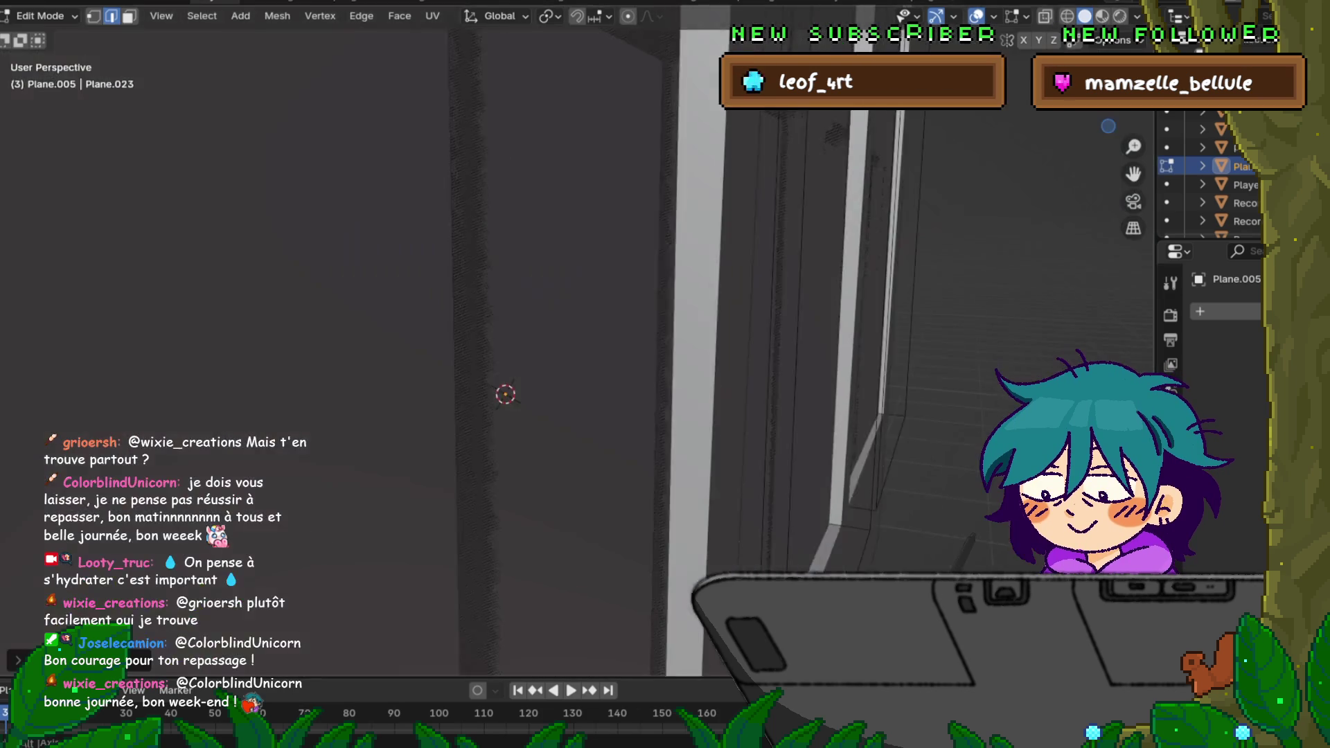
Step: Remove the bent stand strip from view and reframe the desk and chair from a wider angle
{"action": "key", "text": "ctrl+z"}
{"action": "scroll", "coordinate": [579, 343], "scroll_direction": "down", "scroll_amount": 2}
{"action": "scroll", "coordinate": [579, 343], "scroll_direction": "down", "scroll_amount": 3}
{"action": "scroll", "coordinate": [578, 343], "scroll_direction": "down", "scroll_amount": 3}
{"action": "scroll", "coordinate": [578, 343], "scroll_direction": "down", "scroll_amount": 2}
{"action": "scroll", "coordinate": [579, 343], "scroll_direction": "up", "scroll_amount": 1}
{"action": "scroll", "coordinate": [578, 343], "scroll_direction": "up", "scroll_amount": 2}
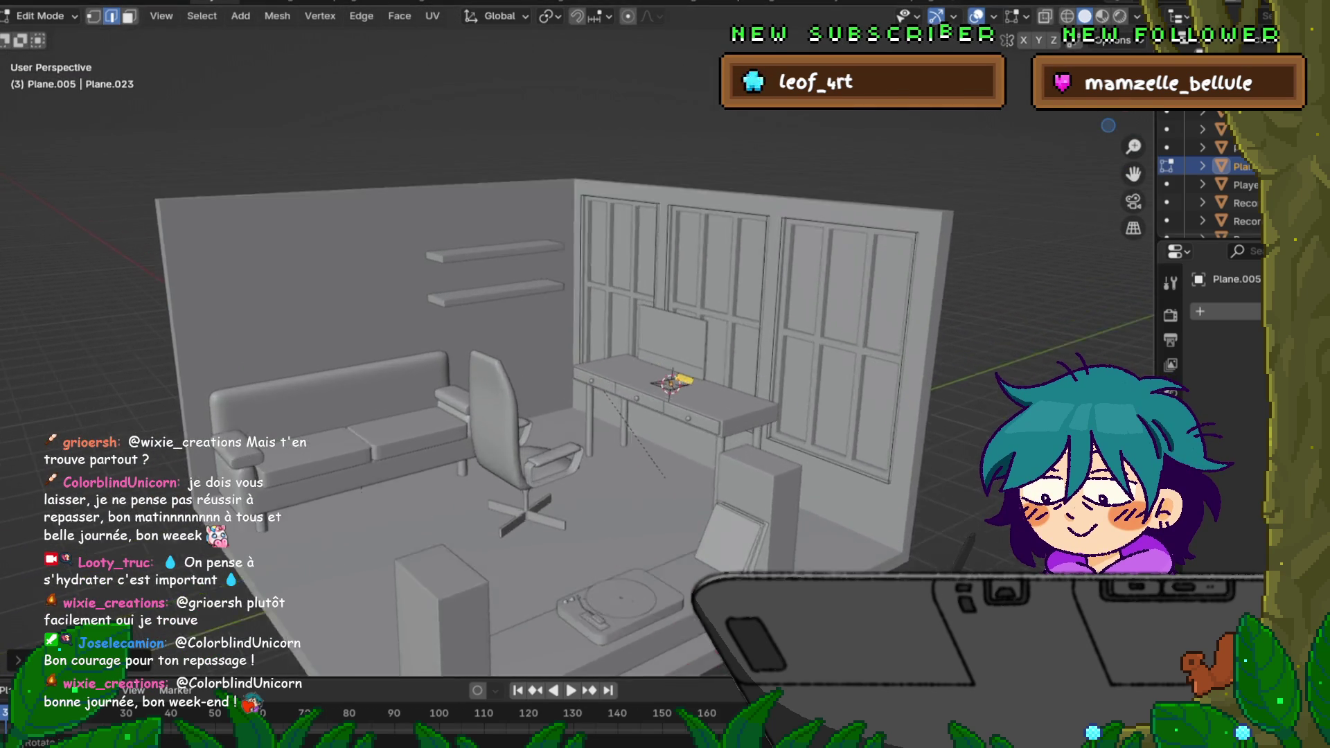
{"action": "scroll", "coordinate": [578, 343], "scroll_direction": "up", "scroll_amount": 2}
{"action": "scroll", "coordinate": [578, 344], "scroll_direction": "up", "scroll_amount": 2}
{"action": "middle_click_drag", "start_coordinate": [578, 343], "coordinate": [454, 281], "text": "shift"}
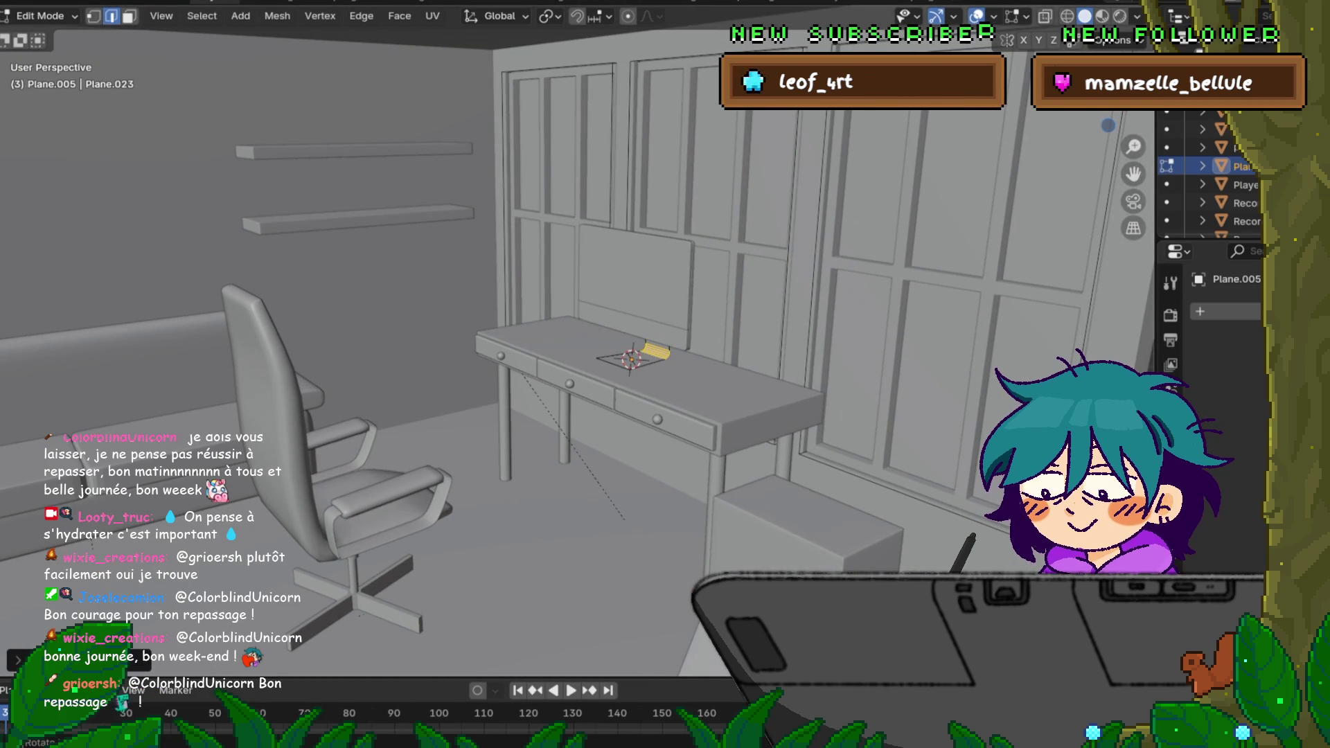
{"action": "middle_click_drag", "start_coordinate": [578, 343], "coordinate": [640, 350]}
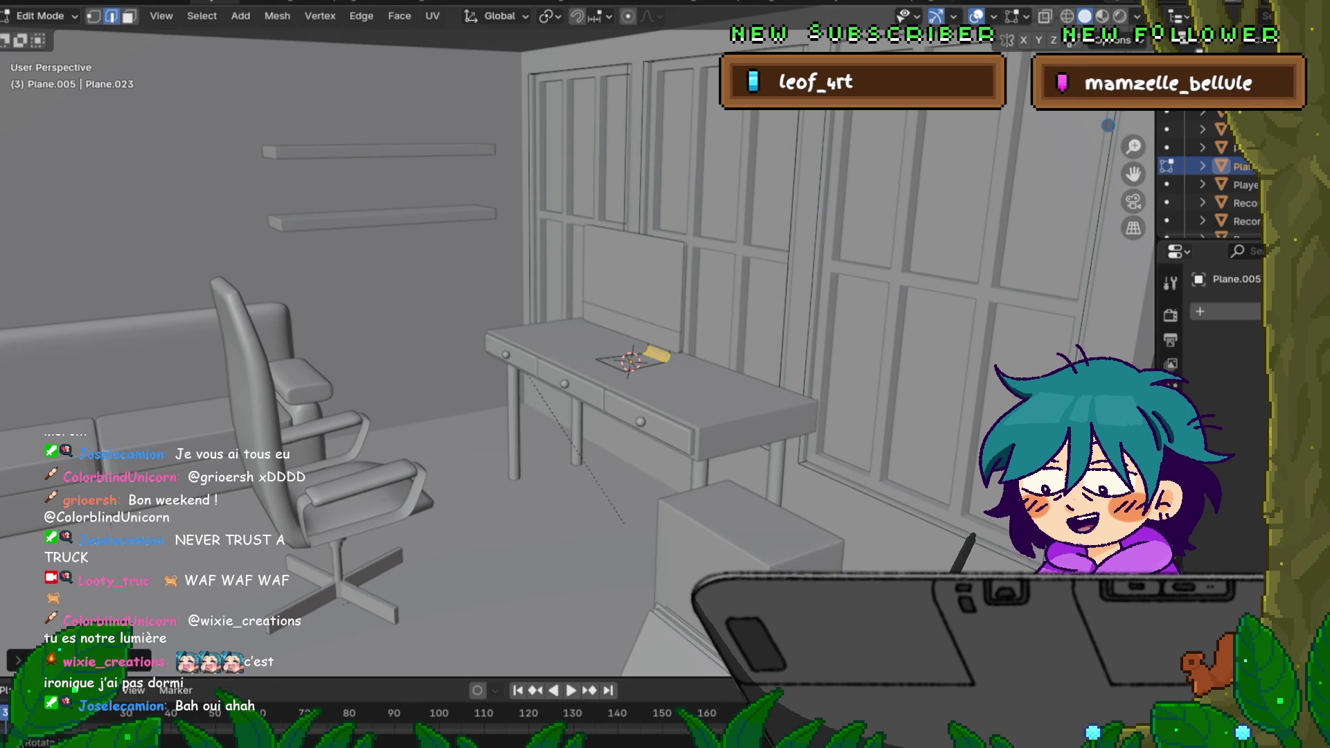
{"action": "middle_click_drag", "start_coordinate": [727, 375], "coordinate": [541, 374]}
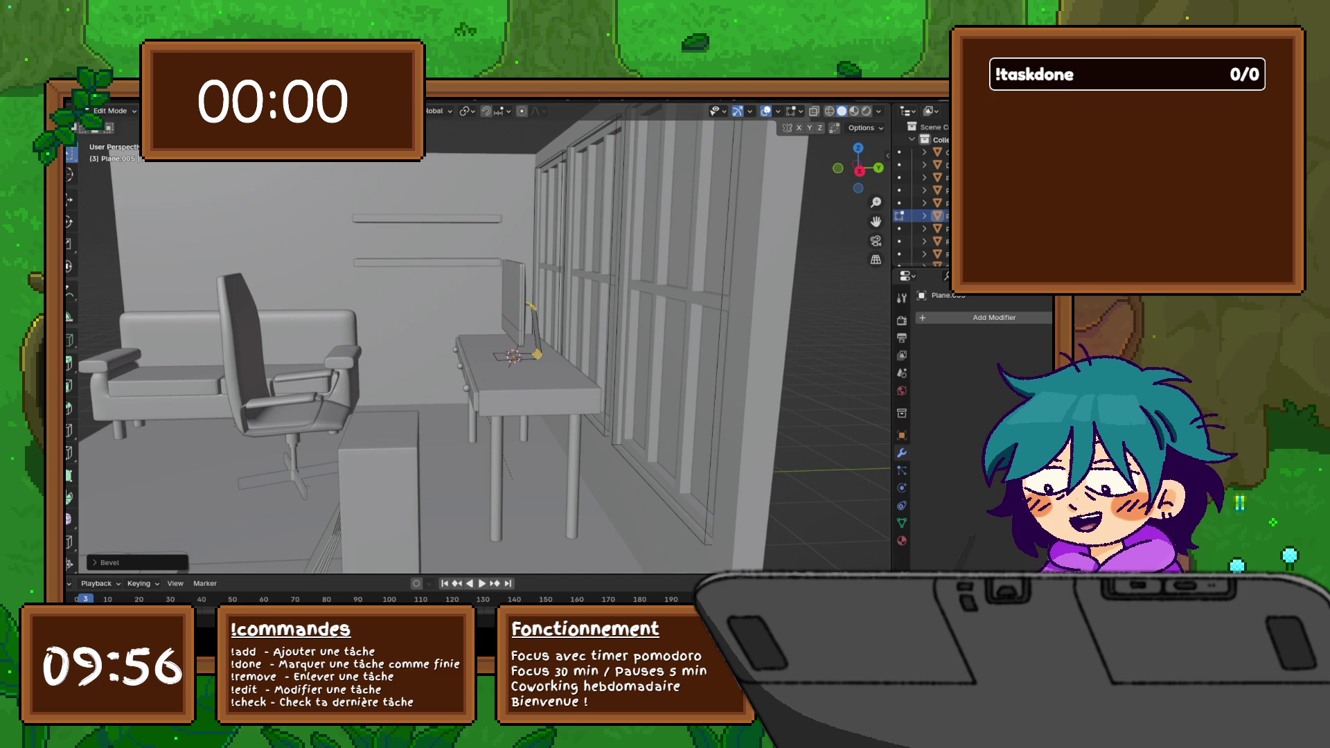
{"action": "mouse_move", "coordinate": [478, 344]}
{"action": "middle_mouse_down"}
{"action": "mouse_move", "coordinate": [343, 355]}
{"action": "mouse_move", "coordinate": [552, 344]}
{"action": "middle_mouse_up"}
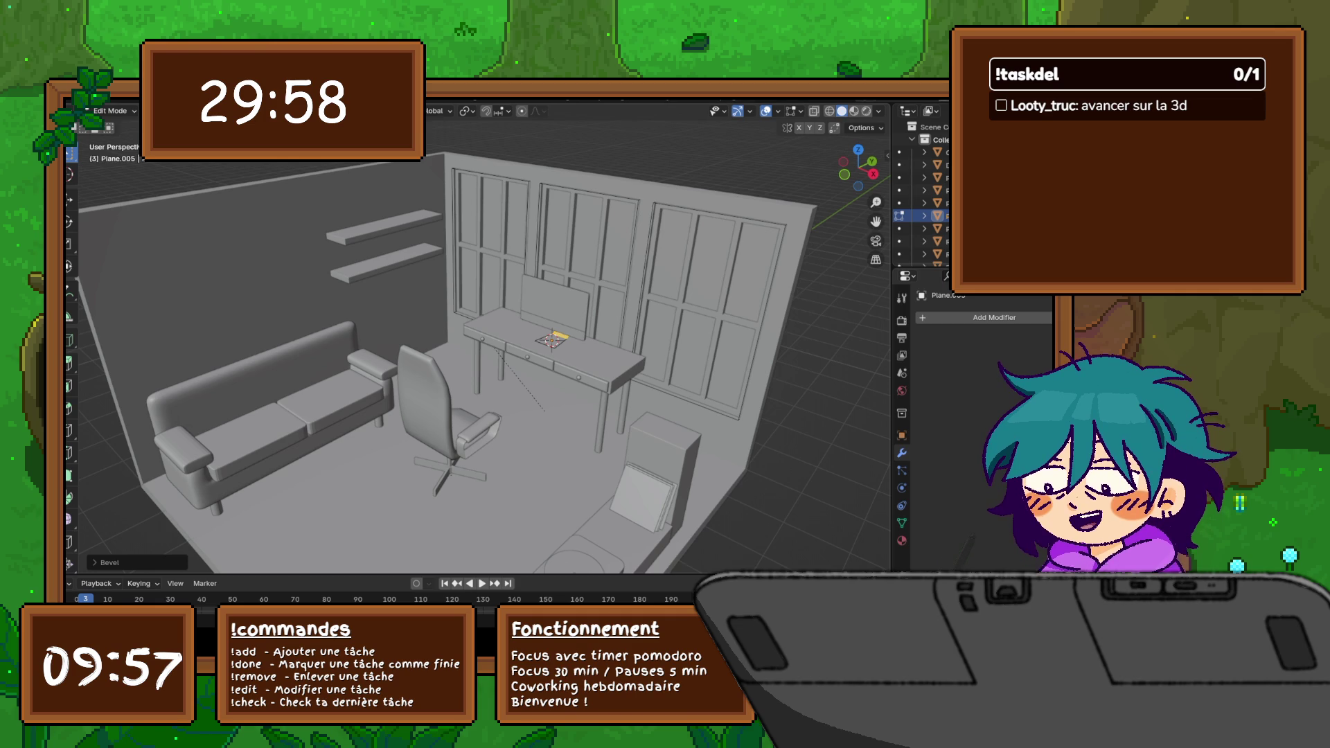
{"action": "middle_click_drag", "start_coordinate": [478, 364], "coordinate": [603, 343]}
{"action": "scroll", "coordinate": [478, 363], "scroll_direction": "down", "scroll_amount": 3}
{"action": "middle_click_drag", "start_coordinate": [478, 354], "coordinate": [561, 348]}
{"action": "scroll", "coordinate": [479, 353], "scroll_direction": "up", "scroll_amount": 3}
{"action": "scroll", "coordinate": [478, 354], "scroll_direction": "up", "scroll_amount": 2}
{"action": "mouse_move", "coordinate": [478, 355]}
{"action": "middle_mouse_down"}
{"action": "mouse_move", "coordinate": [542, 343]}
{"action": "mouse_move", "coordinate": [416, 364]}
{"action": "mouse_move", "coordinate": [551, 342]}
{"action": "middle_mouse_up"}
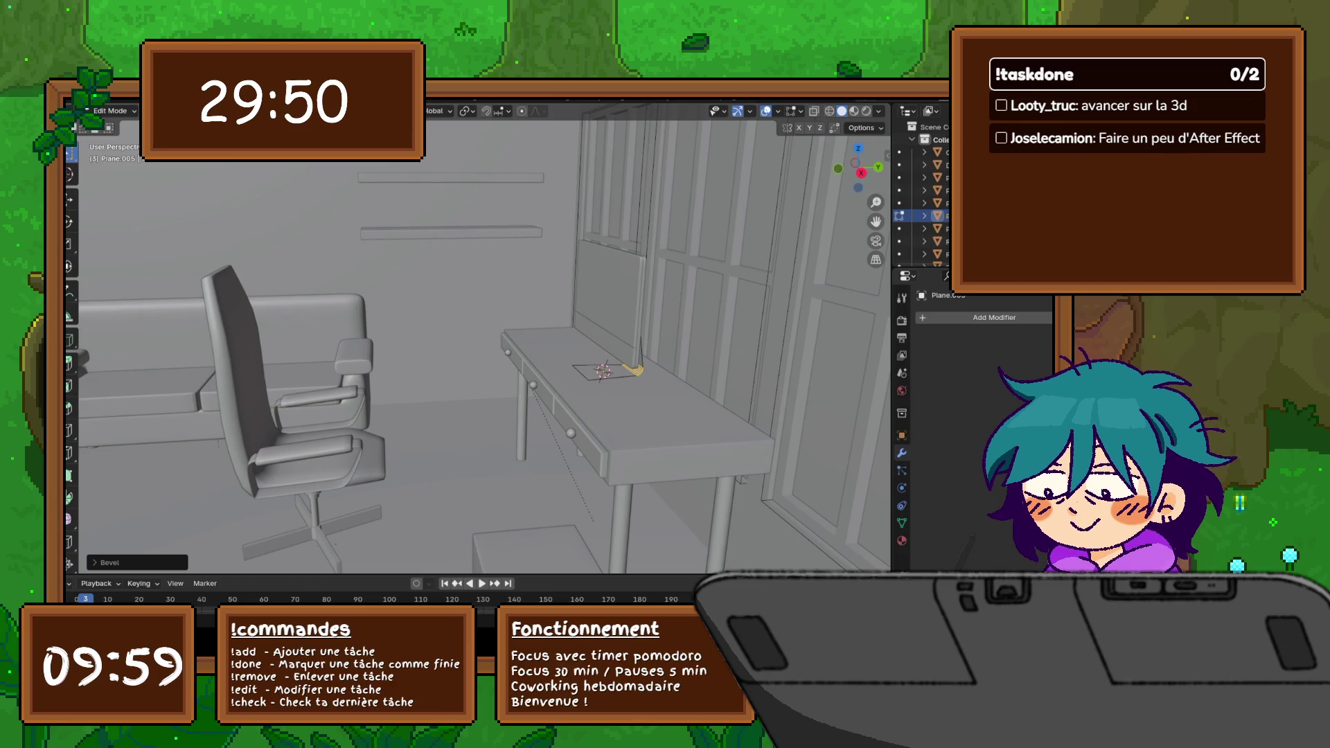
{"action": "scroll", "coordinate": [479, 344], "scroll_direction": "down", "scroll_amount": 5}
Step: Look over the desk and monitor from several angles, then leave Edit Mode for Object Mode
{"action": "mouse_move", "coordinate": [479, 343]}
{"action": "middle_mouse_down"}
{"action": "mouse_move", "coordinate": [541, 343]}
{"action": "mouse_move", "coordinate": [416, 349]}
{"action": "middle_mouse_up"}
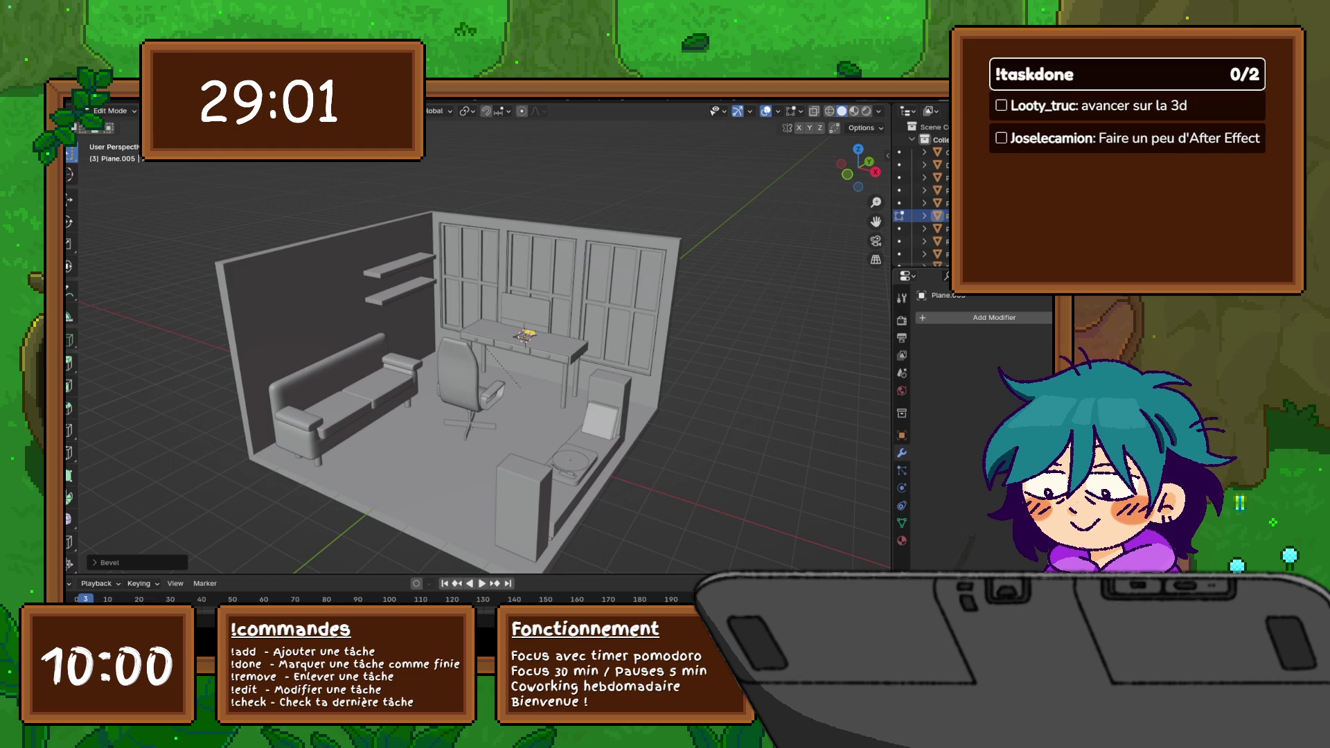
{"action": "middle_click_drag", "start_coordinate": [479, 354], "coordinate": [603, 333]}
{"action": "scroll", "coordinate": [479, 353], "scroll_direction": "up", "scroll_amount": 5}
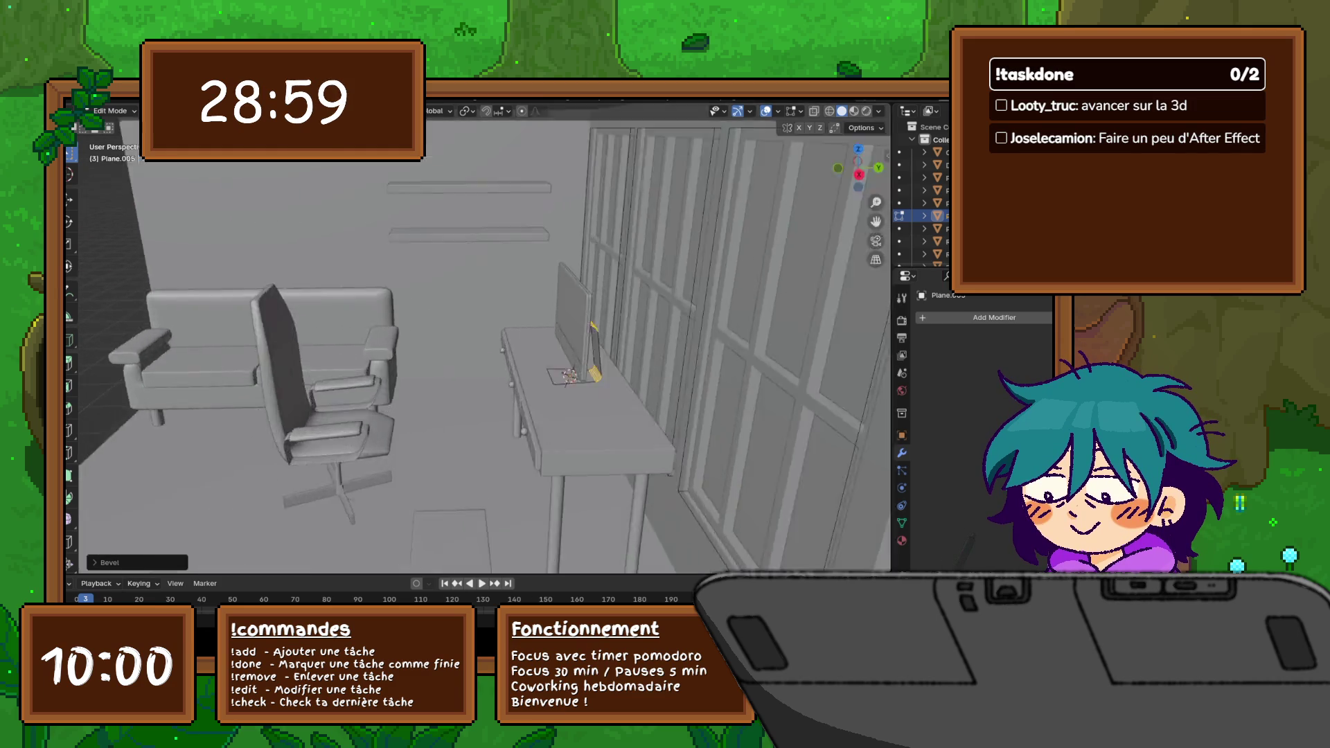
{"action": "scroll", "coordinate": [478, 354], "scroll_direction": "up", "scroll_amount": 3}
{"action": "middle_click_drag", "start_coordinate": [478, 354], "coordinate": [520, 312]}
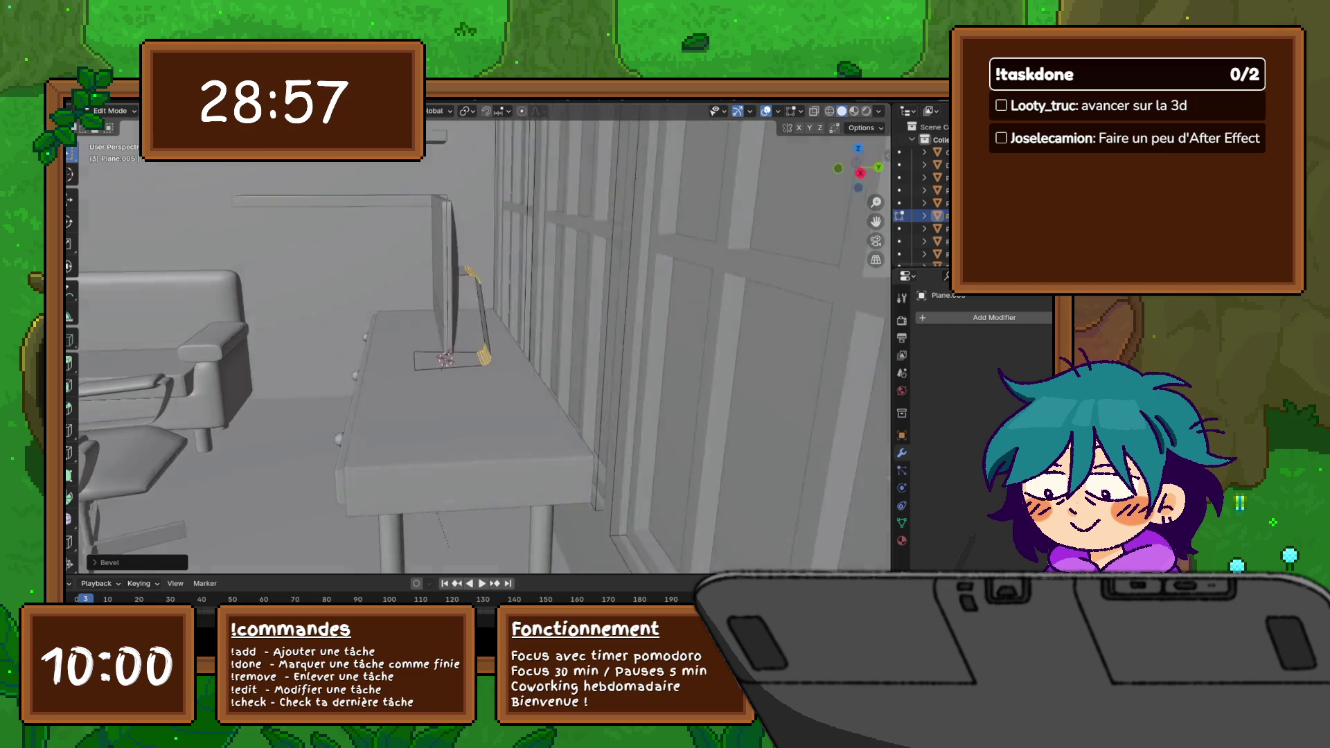
{"action": "scroll", "coordinate": [479, 354], "scroll_direction": "up", "scroll_amount": 3}
{"action": "middle_click_drag", "start_coordinate": [479, 353], "coordinate": [582, 301]}
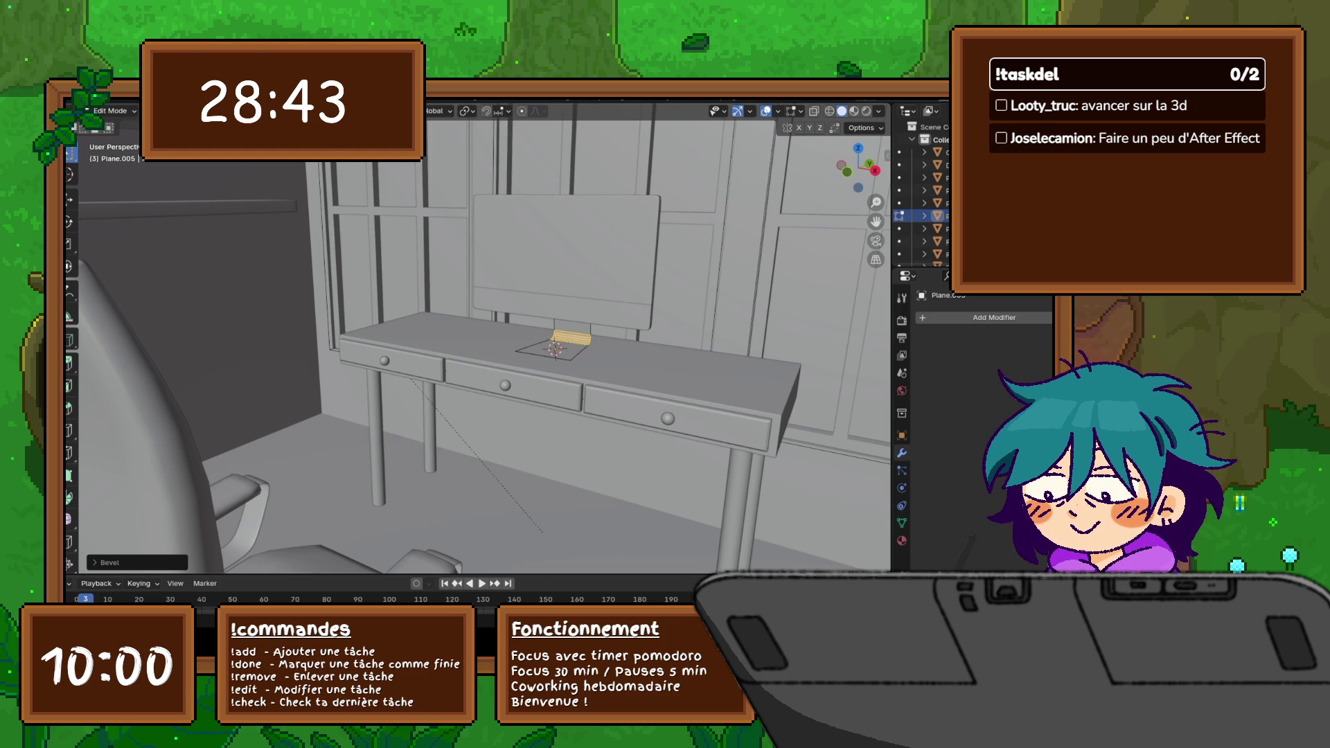
{"action": "middle_click_drag", "start_coordinate": [478, 338], "coordinate": [540, 337]}
{"action": "scroll", "coordinate": [478, 337], "scroll_direction": "down", "scroll_amount": 5}
{"action": "scroll", "coordinate": [478, 338], "scroll_direction": "down", "scroll_amount": 3}
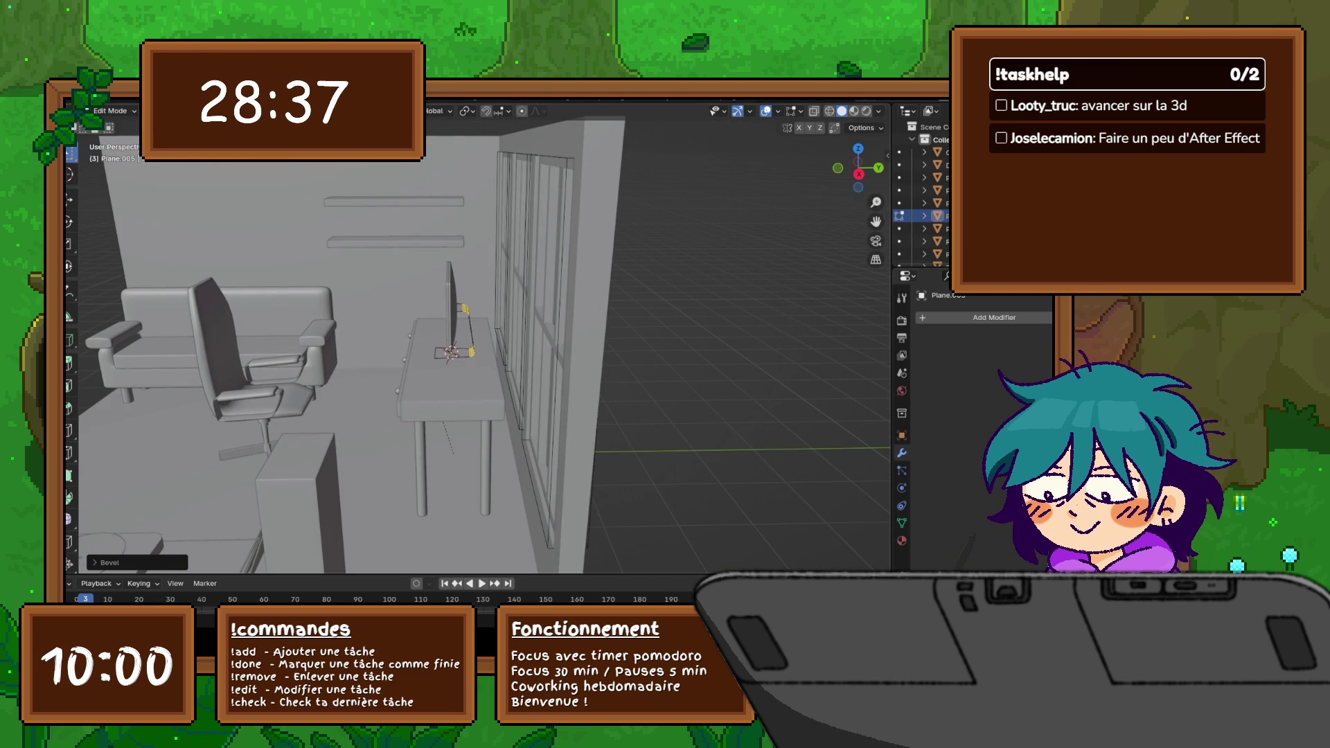
{"action": "key", "text": "Tab"}
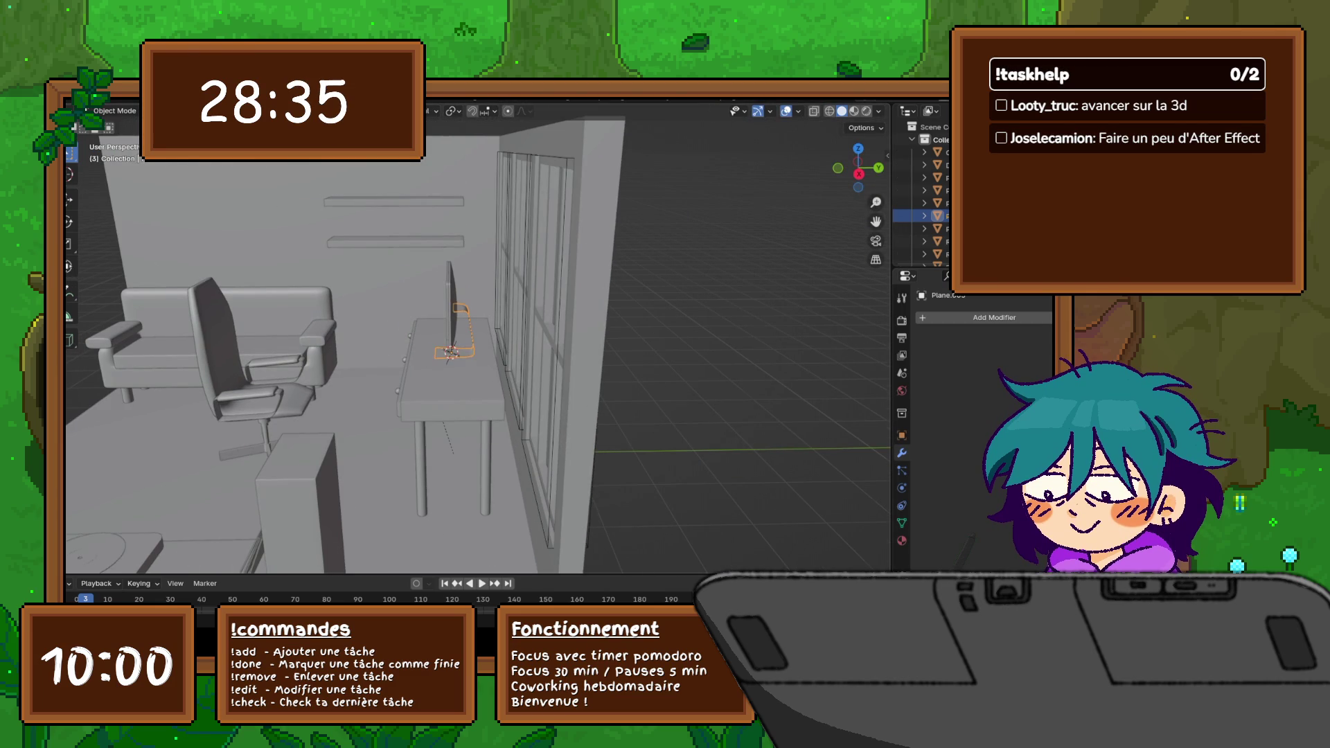
{"action": "scroll", "coordinate": [478, 337], "scroll_direction": "up", "scroll_amount": 2}
{"action": "scroll", "coordinate": [478, 338], "scroll_direction": "up", "scroll_amount": 2}
Step: Apply Shade Smooth to the curved monitor stand from its context menu
{"action": "right_click", "coordinate": [407, 256]}
{"action": "left_click", "coordinate": [395, 257]}
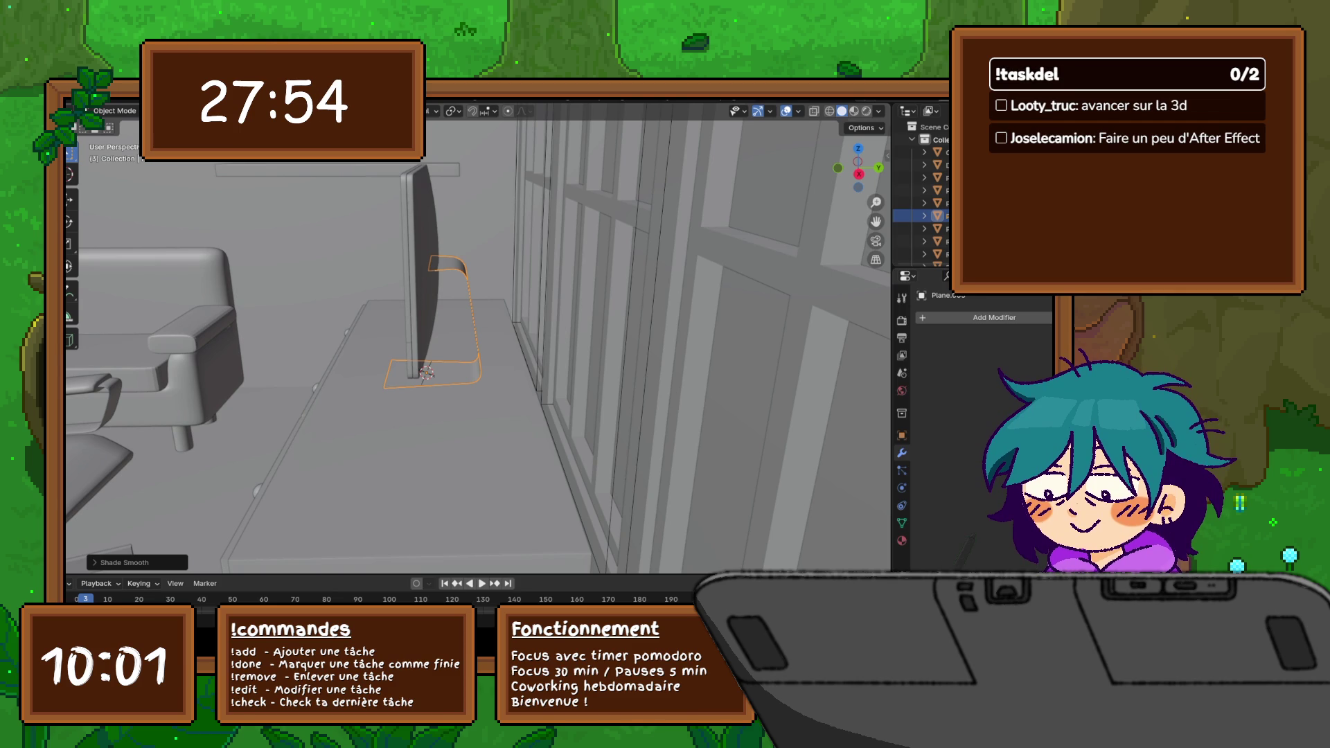
{"action": "scroll", "coordinate": [478, 343], "scroll_direction": "down", "scroll_amount": 8}
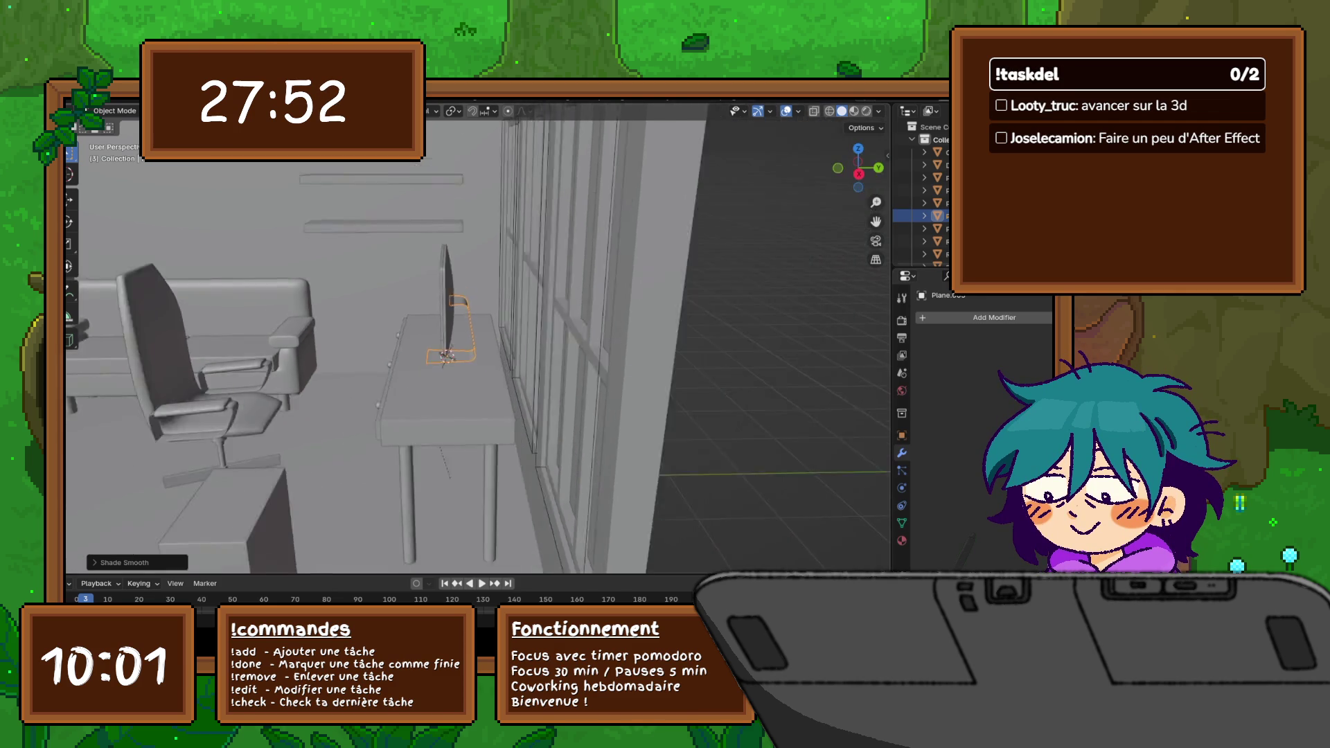
Step: Delete and immediately restore the monitor stand, then bring up the Add Modifier list for it
{"action": "mouse_move", "coordinate": [479, 343]}
{"action": "middle_mouse_down"}
{"action": "mouse_move", "coordinate": [540, 333]}
{"action": "mouse_move", "coordinate": [525, 335]}
{"action": "middle_mouse_up"}
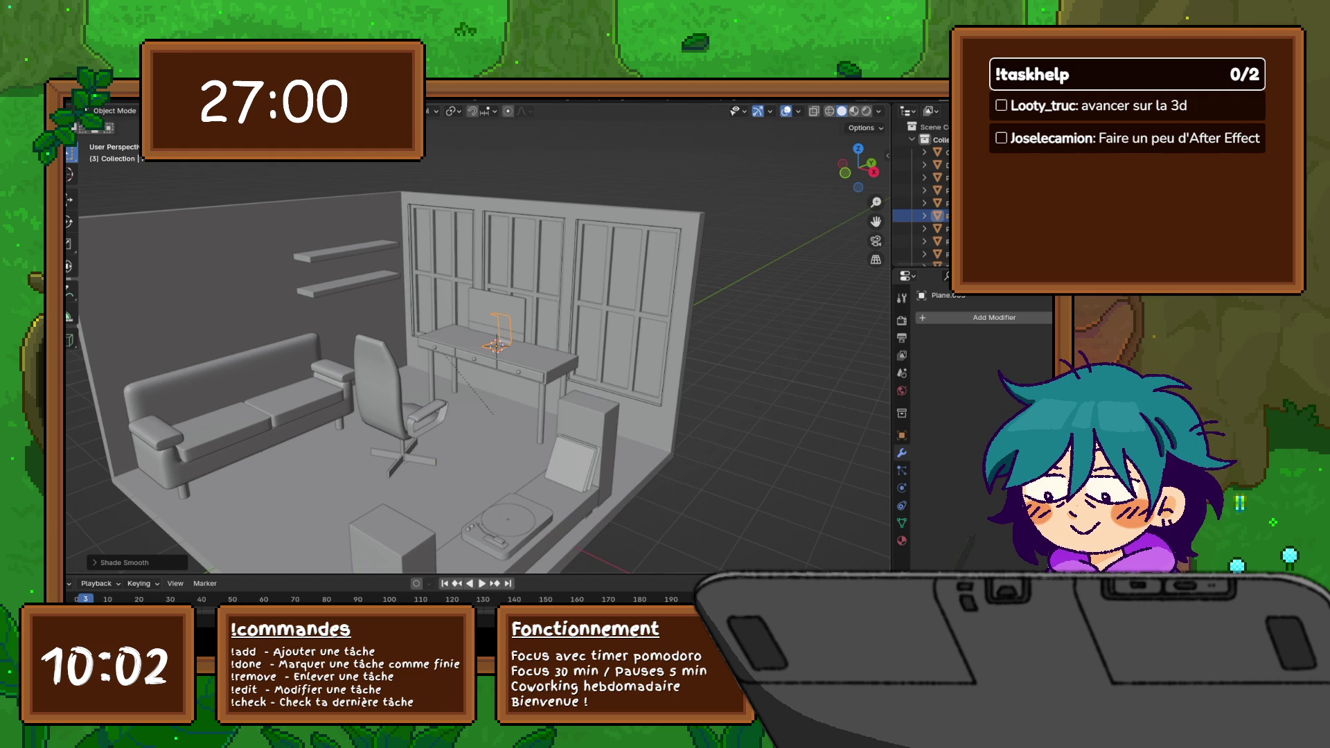
{"action": "middle_click_drag", "start_coordinate": [478, 343], "coordinate": [550, 348]}
{"action": "scroll", "coordinate": [479, 343], "scroll_direction": "up", "scroll_amount": 5}
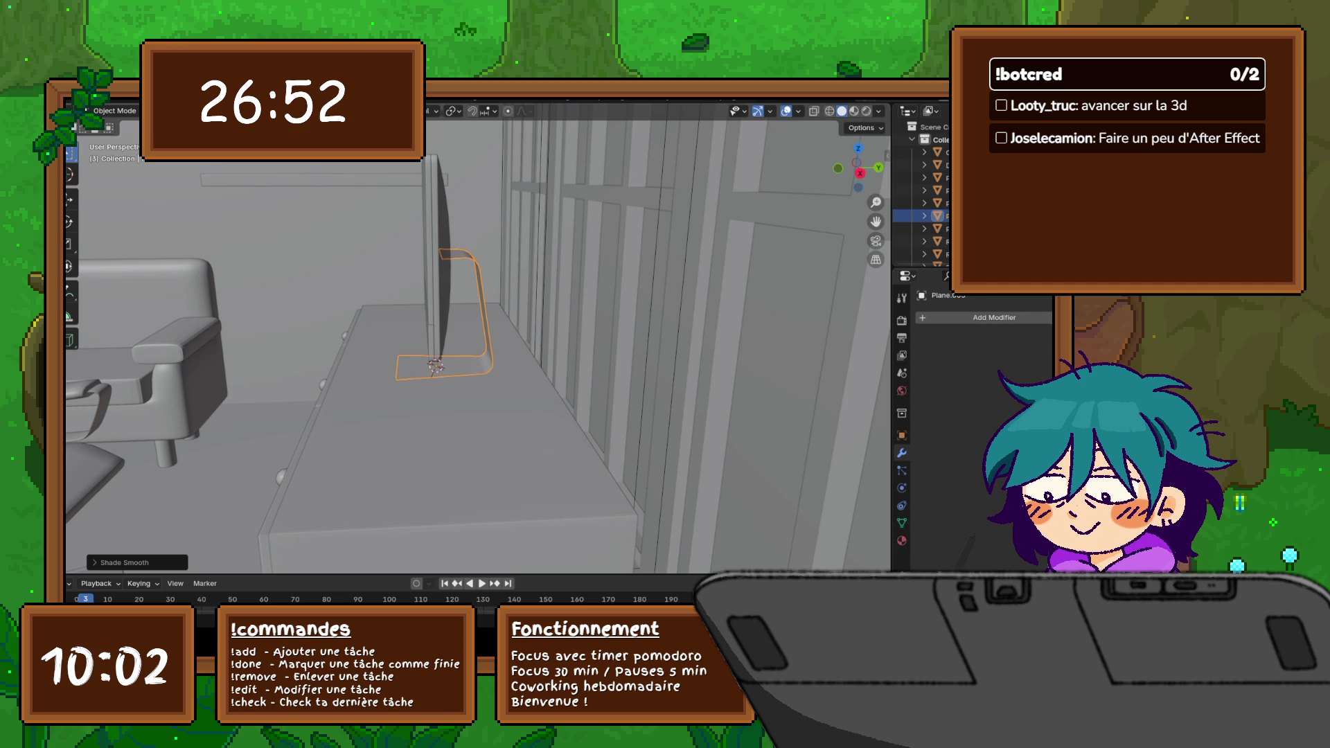
{"action": "middle_click_drag", "start_coordinate": [478, 344], "coordinate": [447, 343]}
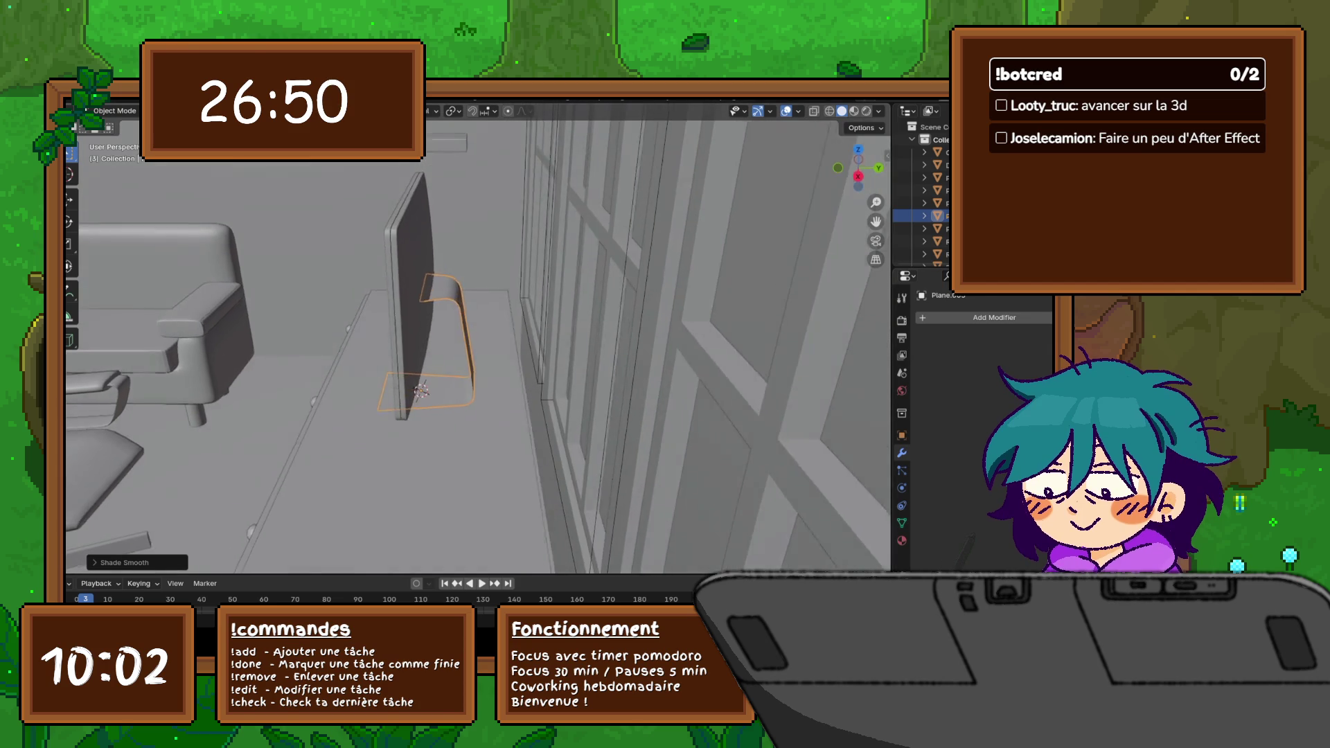
{"action": "key", "text": "Delete"}
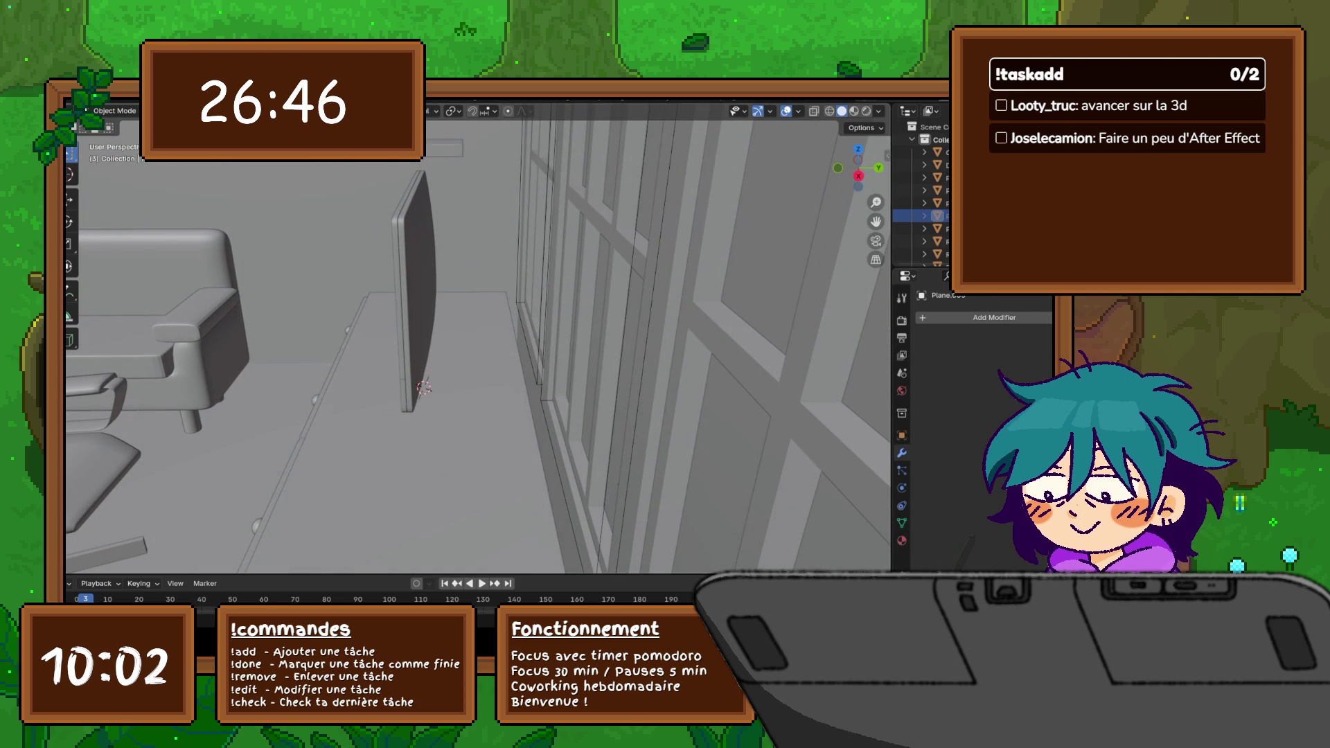
{"action": "key", "text": "ctrl+z"}
{"action": "middle_click_drag", "start_coordinate": [478, 343], "coordinate": [520, 333]}
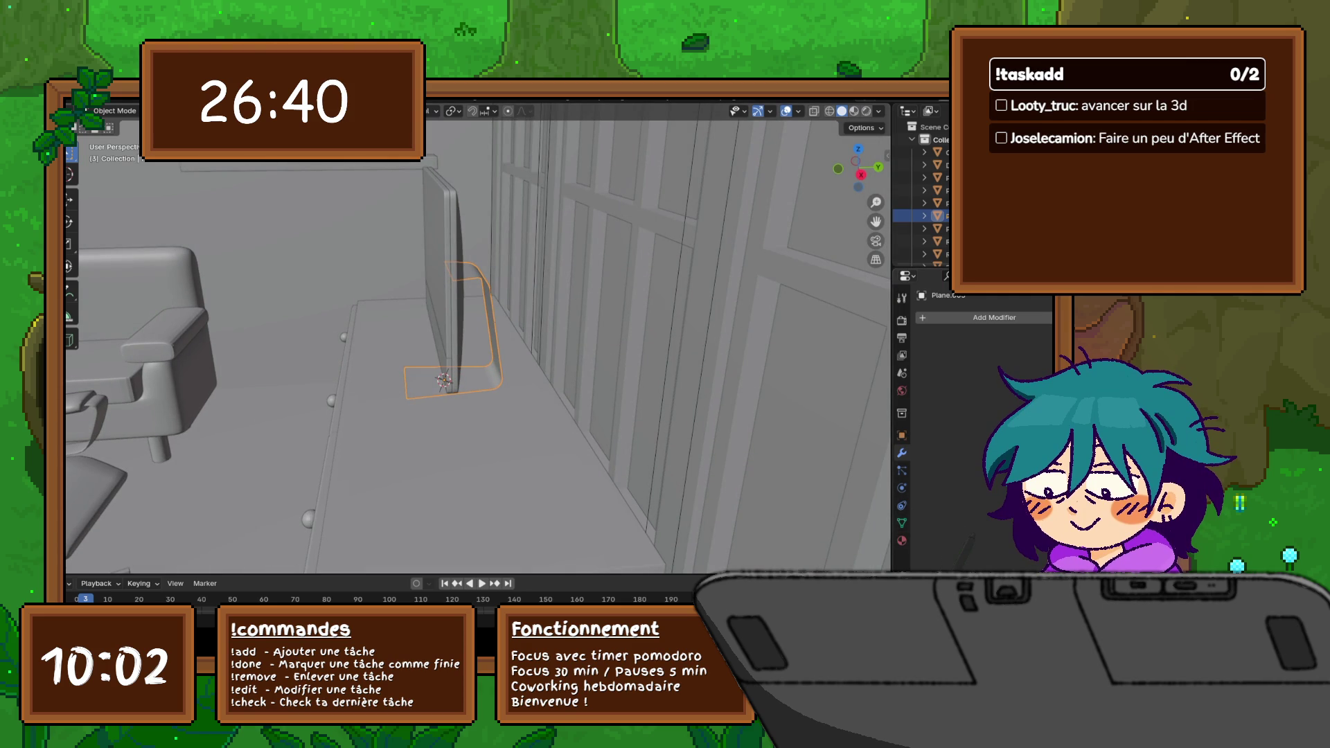
{"action": "left_click", "coordinate": [993, 317]}
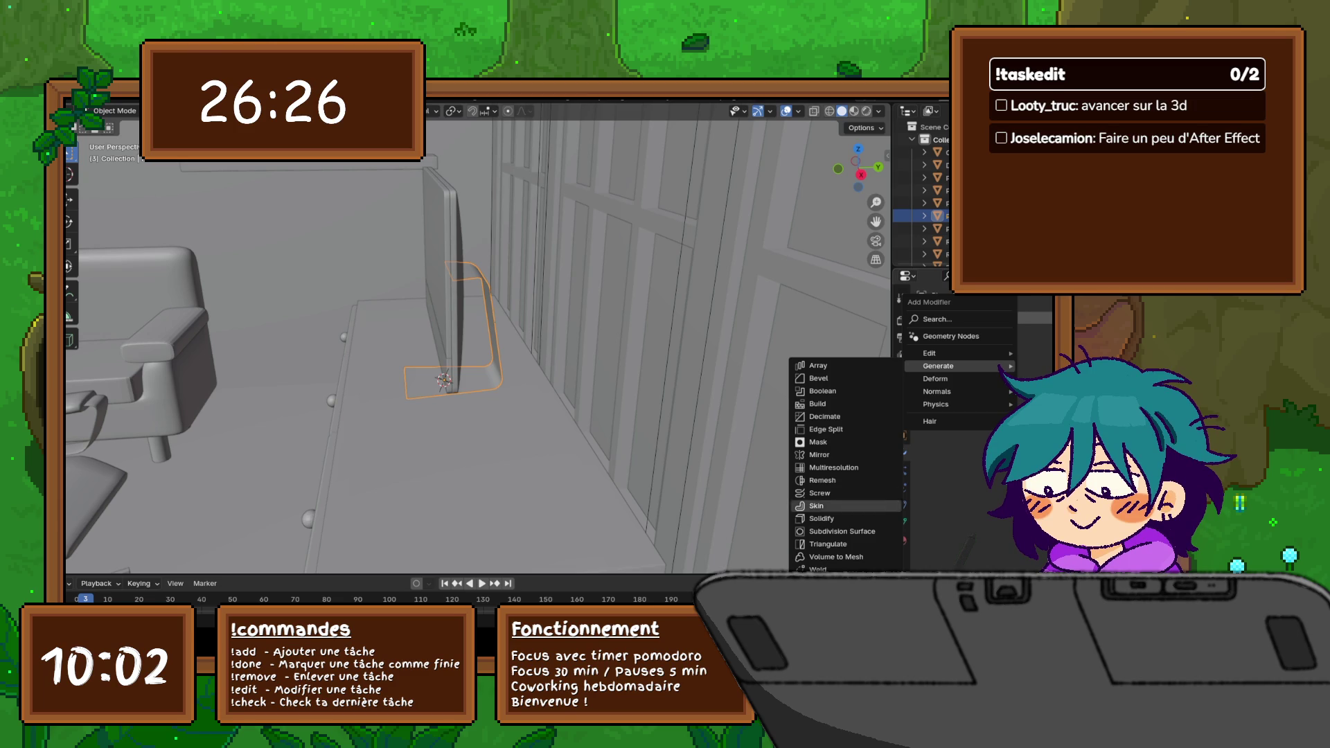
Step: Add a Solidify modifier to the stand with a thickness of about -0.01 m
{"action": "left_click", "coordinate": [821, 518]}
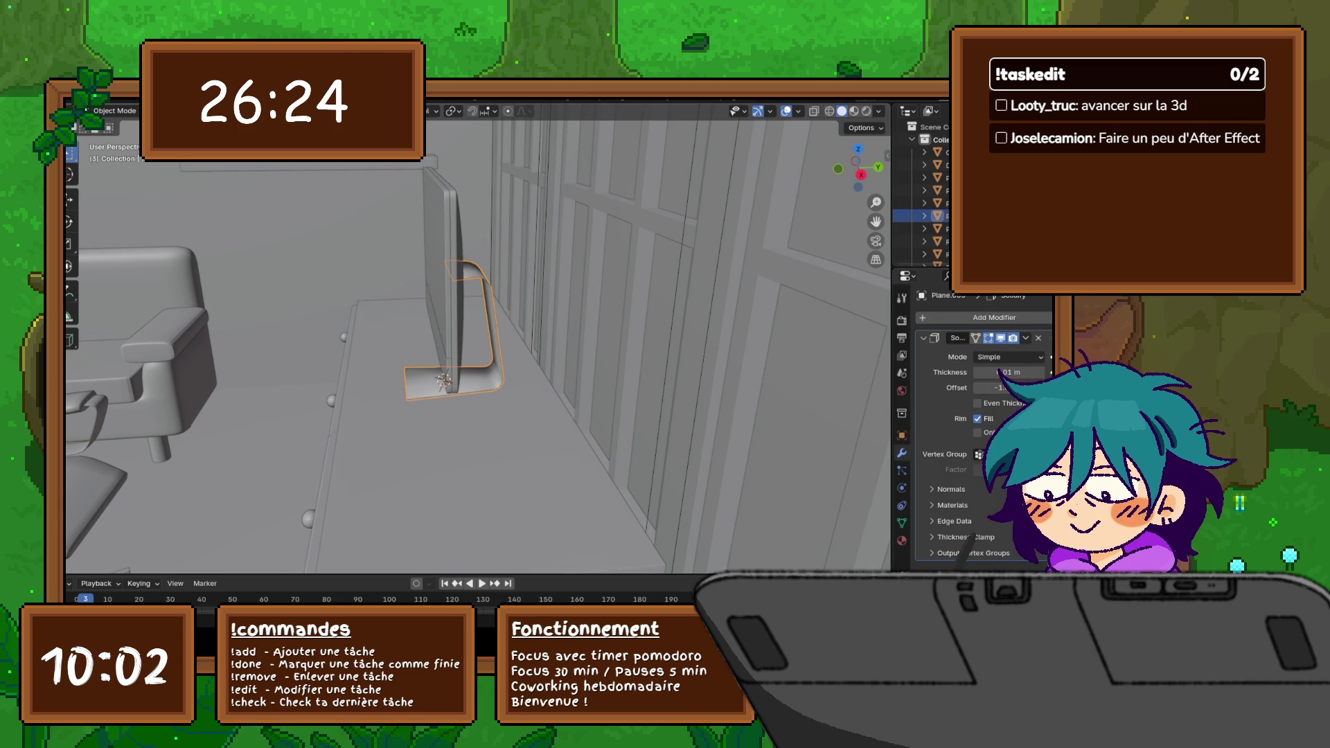
{"action": "middle_click_drag", "start_coordinate": [478, 343], "coordinate": [437, 334]}
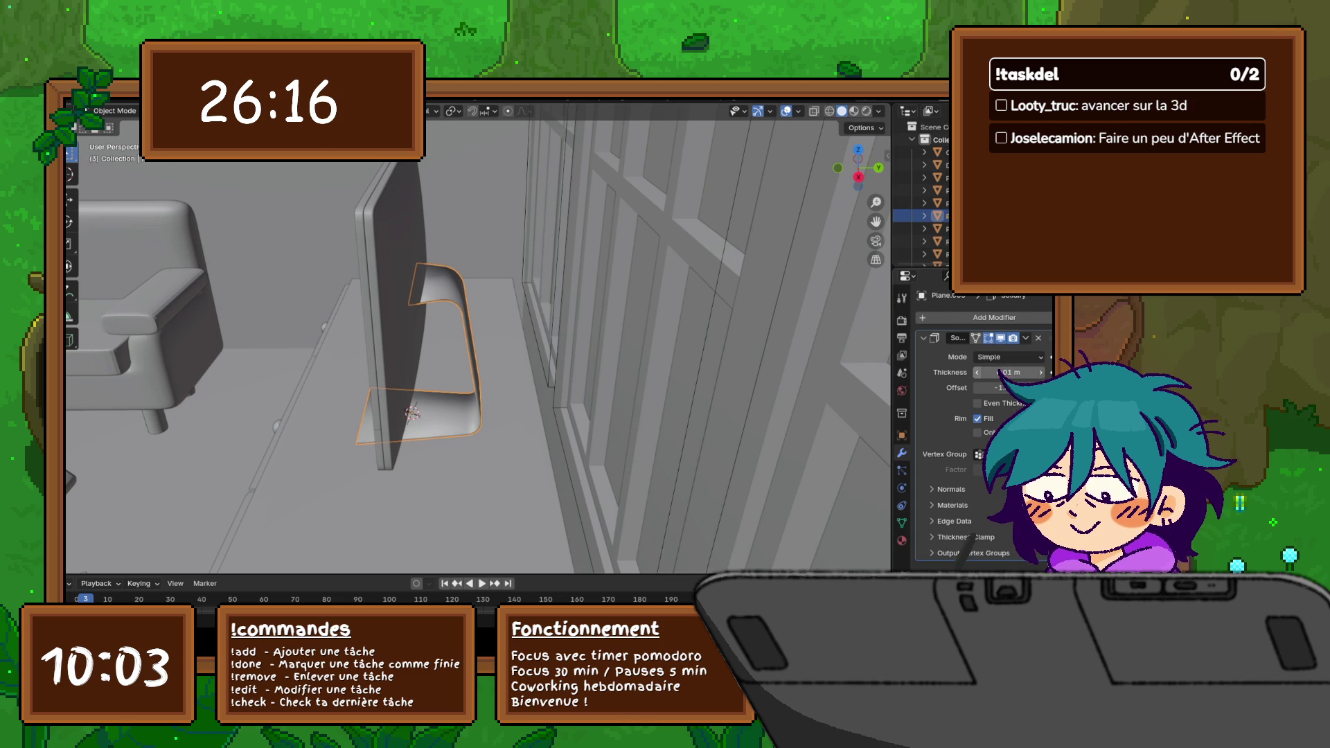
{"action": "left_click", "coordinate": [977, 372]}
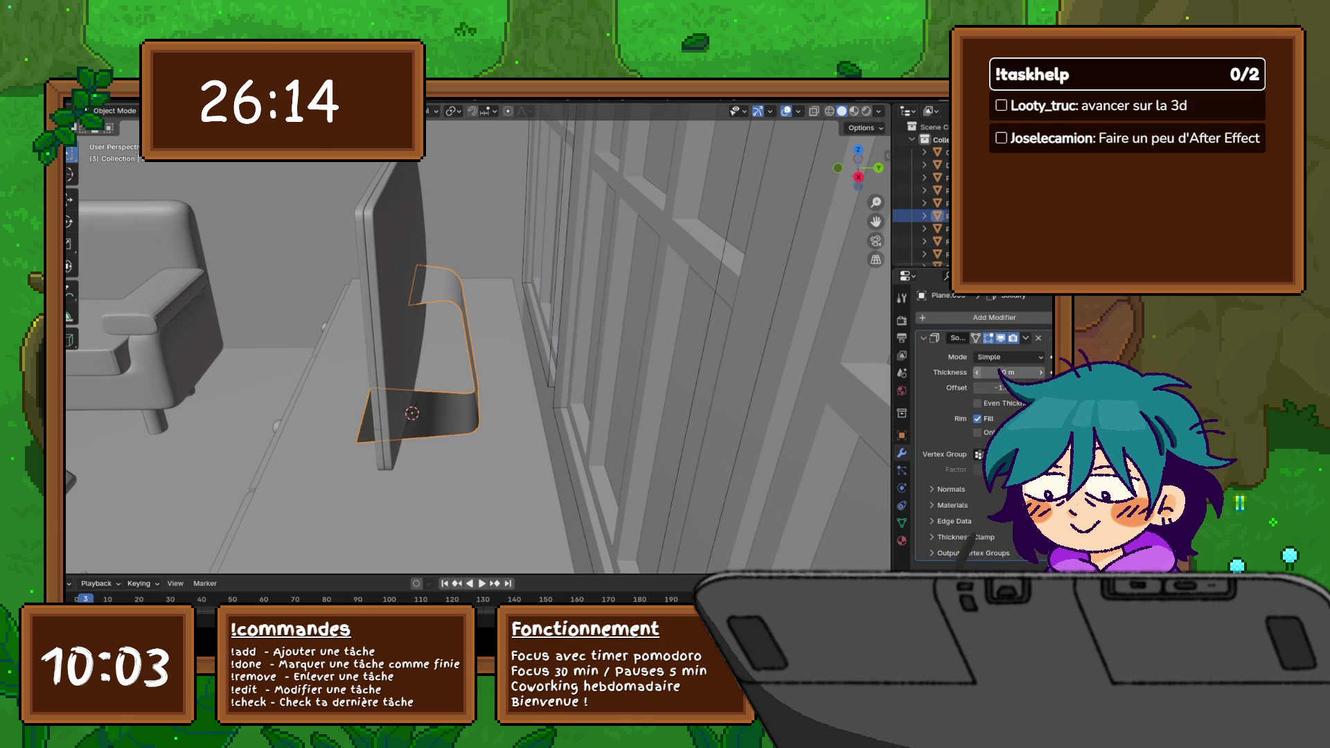
{"action": "left_click", "coordinate": [977, 372]}
{"action": "middle_click_drag", "start_coordinate": [458, 416], "coordinate": [420, 396]}
{"action": "mouse_move", "coordinate": [478, 343]}
{"action": "middle_mouse_down"}
{"action": "mouse_move", "coordinate": [437, 344]}
{"action": "mouse_move", "coordinate": [447, 312]}
{"action": "mouse_move", "coordinate": [415, 301]}
{"action": "middle_mouse_up"}
{"action": "scroll", "coordinate": [478, 343], "scroll_direction": "up", "scroll_amount": 5}
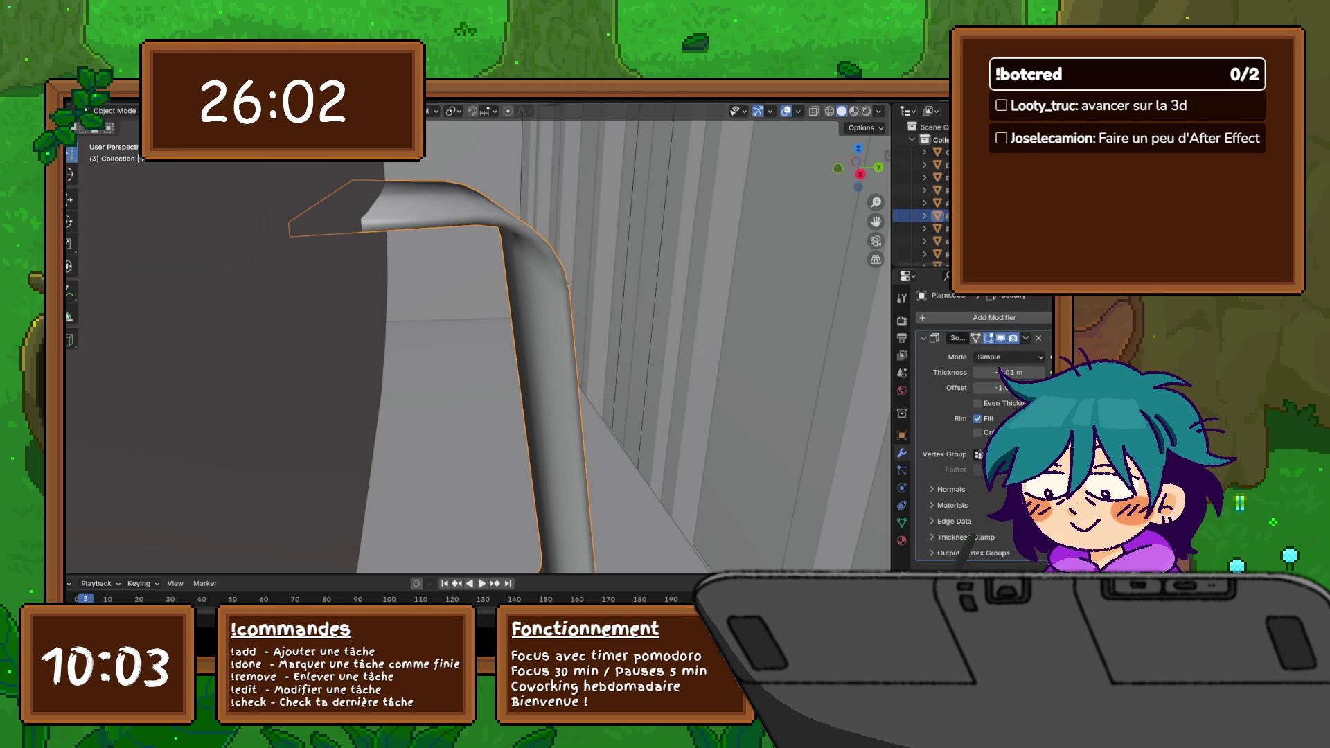
{"action": "key", "text": "KP_3"}
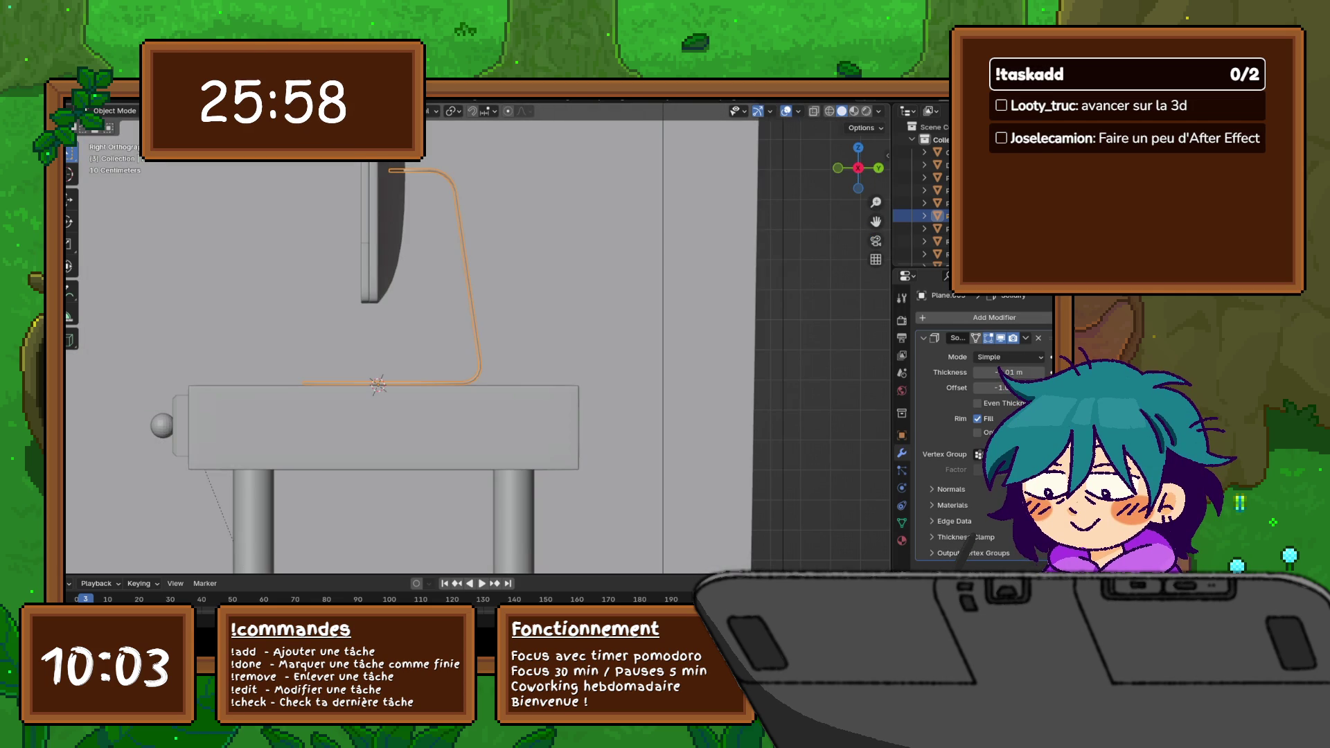
{"action": "scroll", "coordinate": [478, 339], "scroll_direction": "down", "scroll_amount": 2}
{"action": "scroll", "coordinate": [478, 338], "scroll_direction": "down", "scroll_amount": 2}
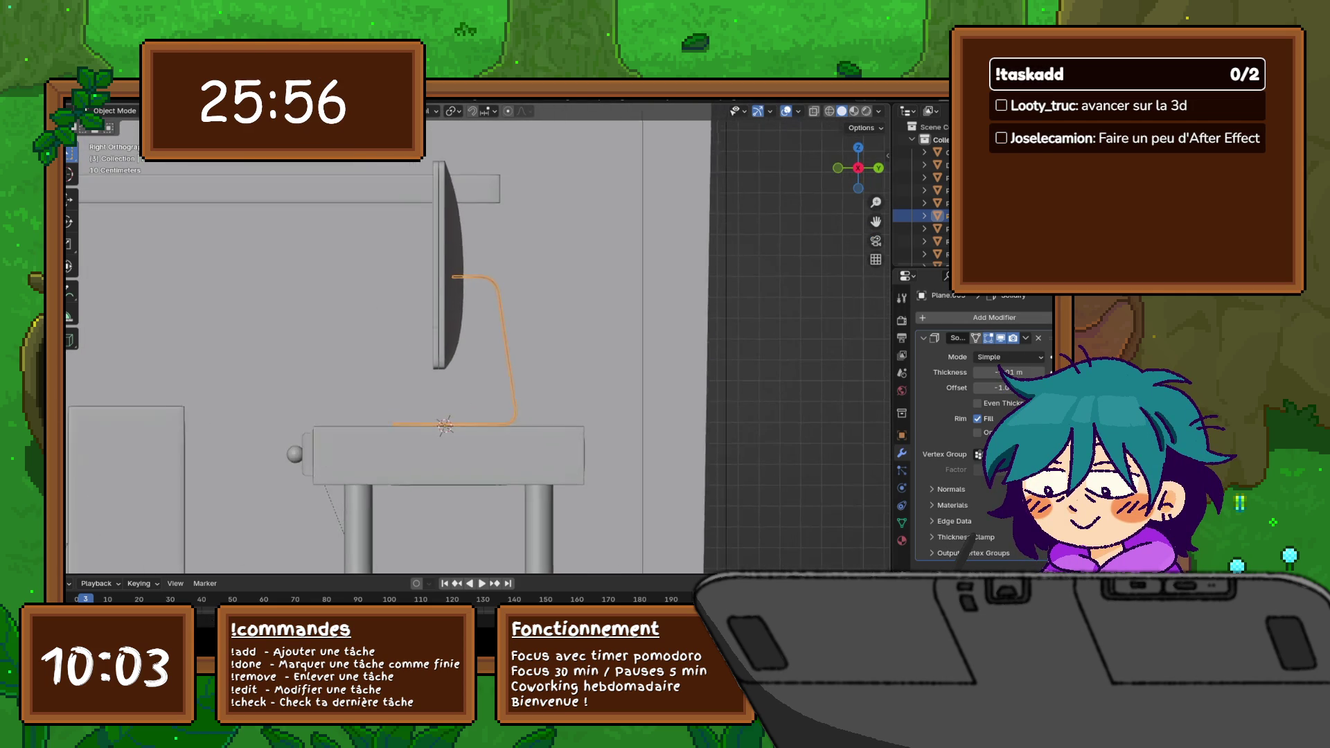
{"action": "scroll", "coordinate": [478, 337], "scroll_direction": "down", "scroll_amount": 4}
{"action": "scroll", "coordinate": [479, 338], "scroll_direction": "down", "scroll_amount": 2}
{"action": "scroll", "coordinate": [462, 359], "scroll_direction": "up", "scroll_amount": 1}
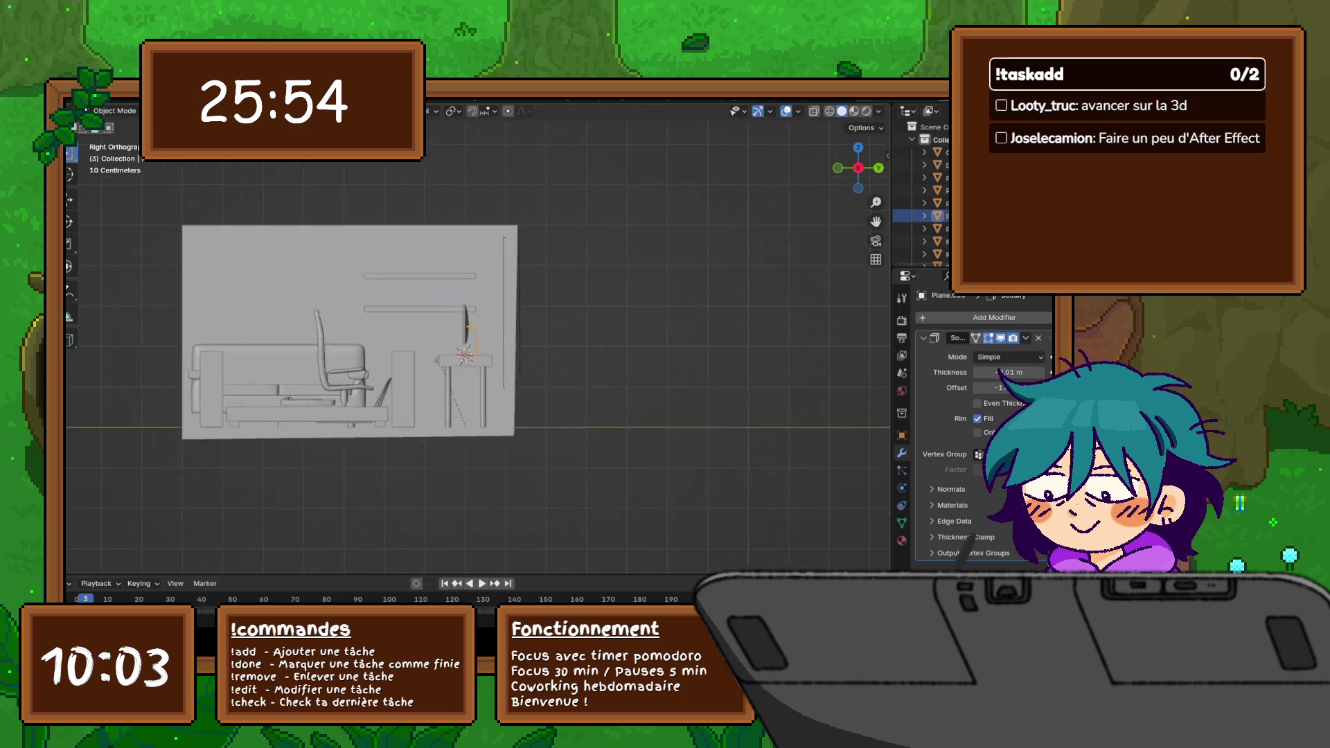
{"action": "scroll", "coordinate": [462, 358], "scroll_direction": "up", "scroll_amount": 1}
{"action": "scroll", "coordinate": [463, 359], "scroll_direction": "up", "scroll_amount": 4}
{"action": "scroll", "coordinate": [465, 338], "scroll_direction": "up", "scroll_amount": 1}
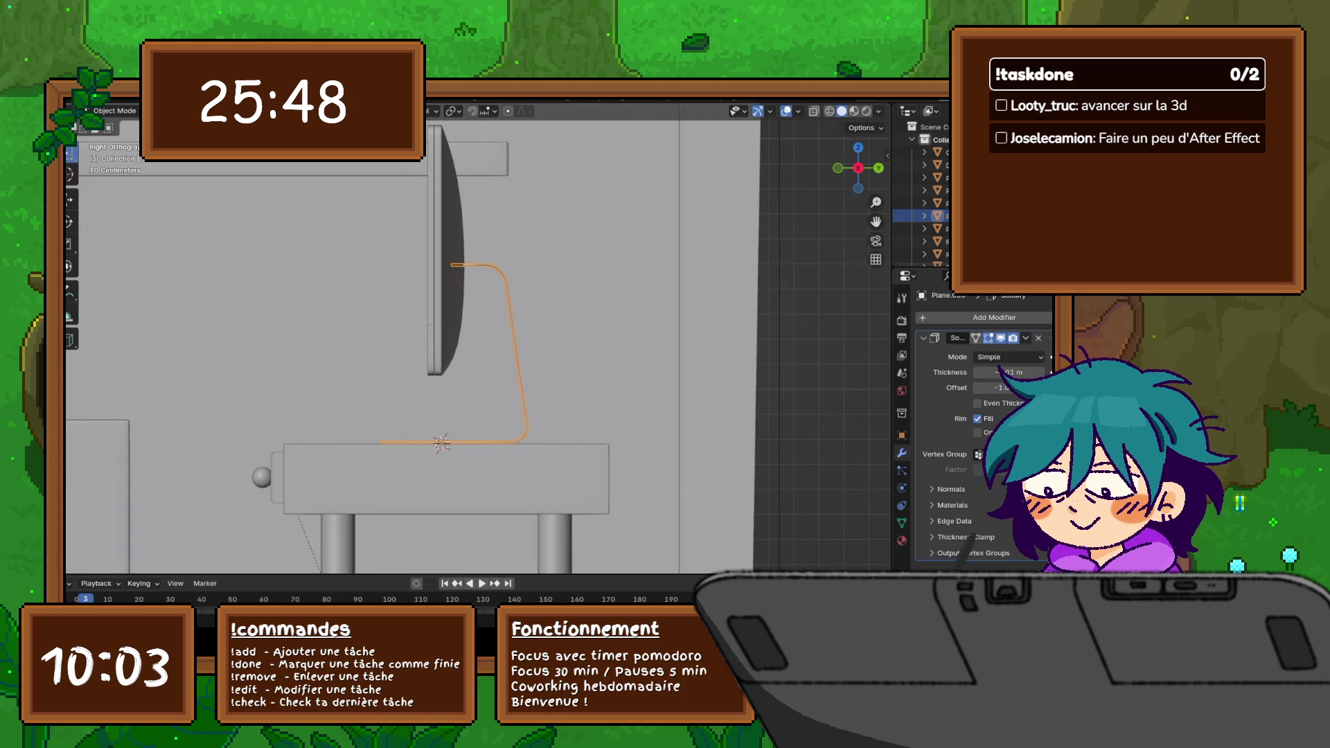
{"action": "scroll", "coordinate": [473, 339], "scroll_direction": "up", "scroll_amount": 1}
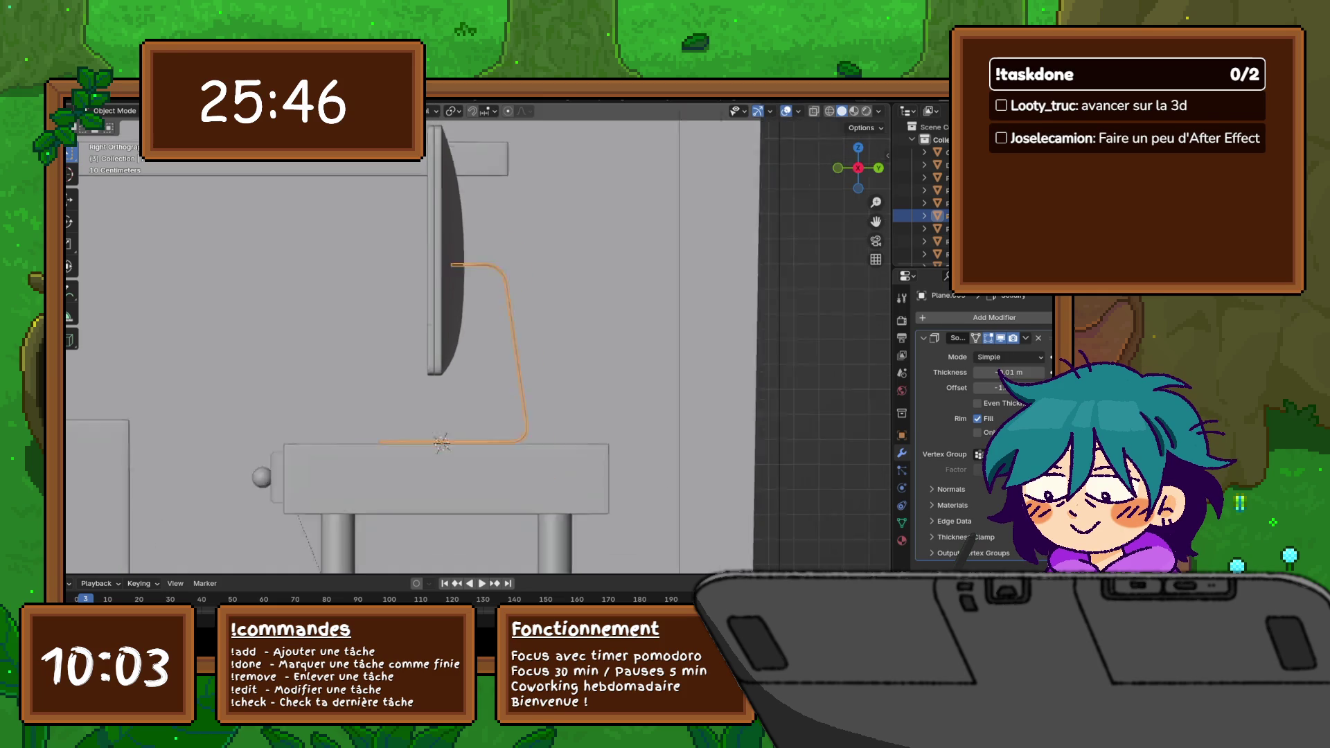
{"action": "scroll", "coordinate": [473, 339], "scroll_direction": "down", "scroll_amount": 1}
{"action": "scroll", "coordinate": [473, 339], "scroll_direction": "up", "scroll_amount": 1}
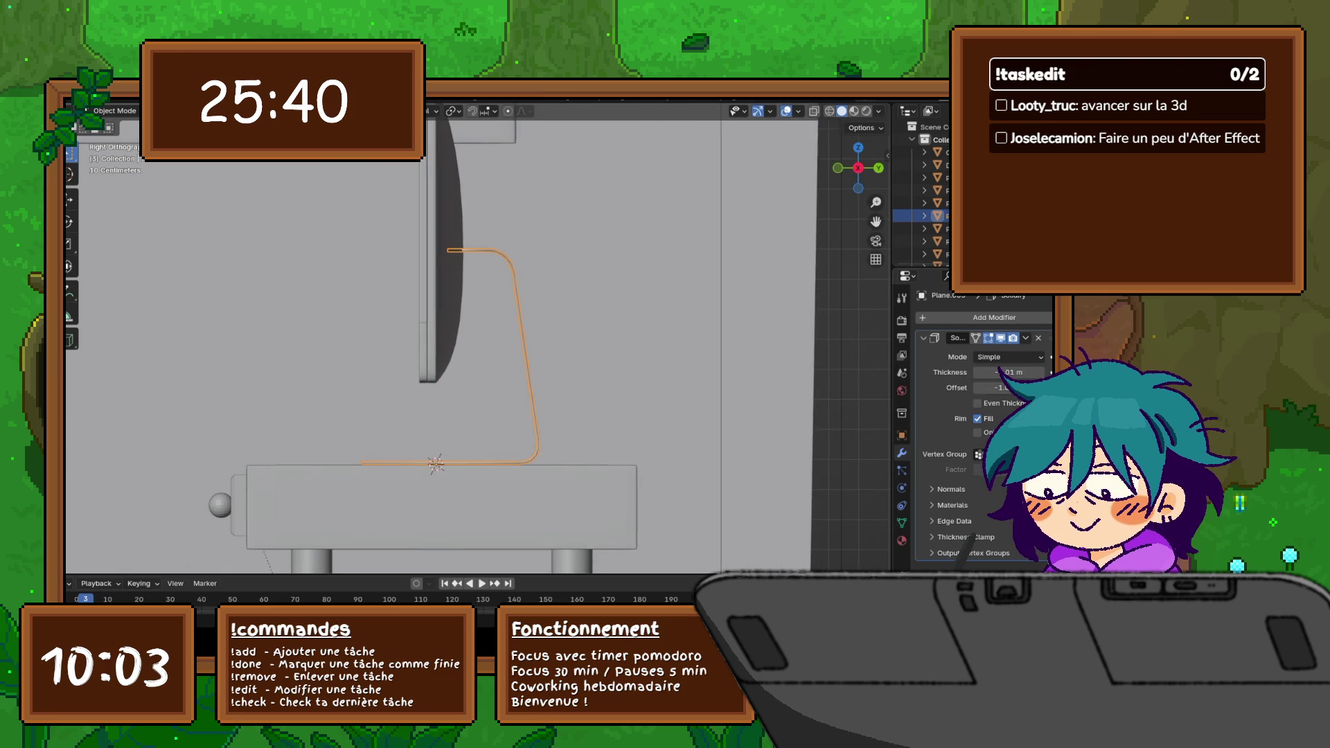
Step: Enable even thickness on the stand's Solidify modifier and collapse its panel
{"action": "left_click", "coordinate": [978, 403]}
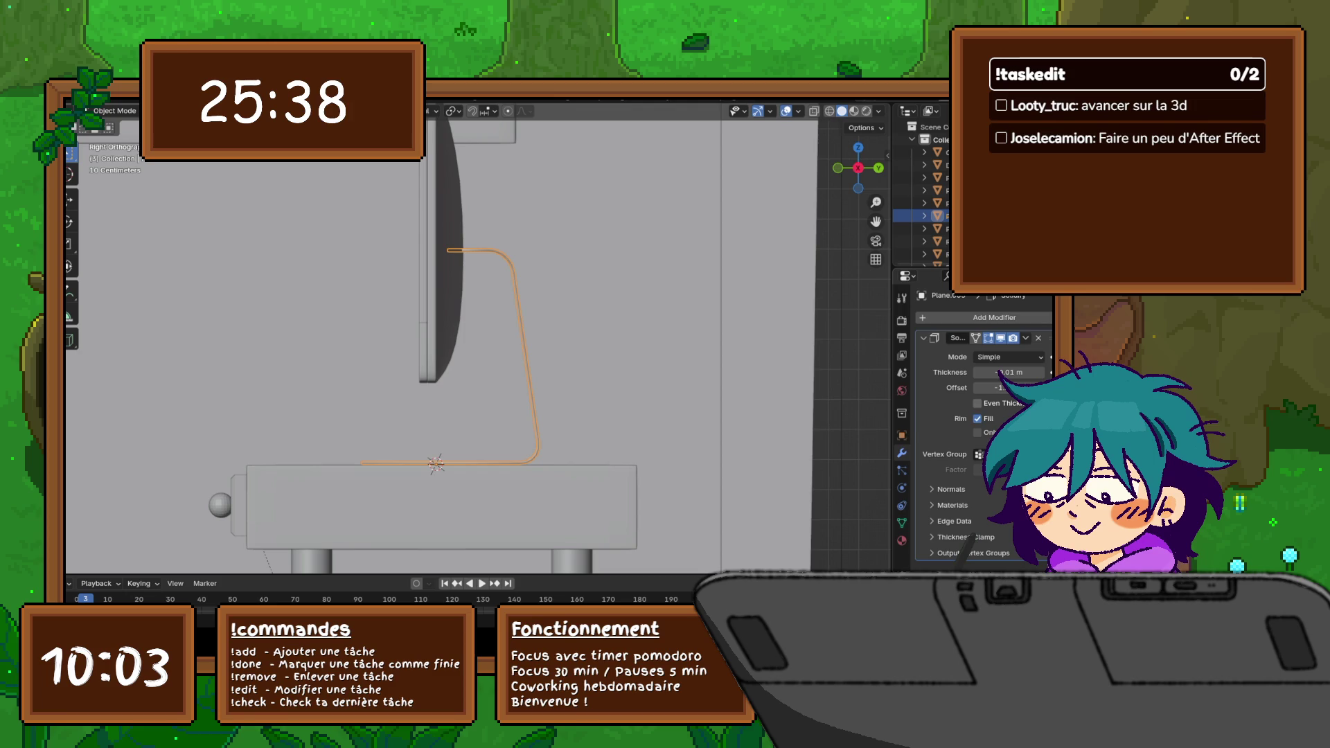
{"action": "middle_click_drag", "start_coordinate": [437, 343], "coordinate": [489, 312]}
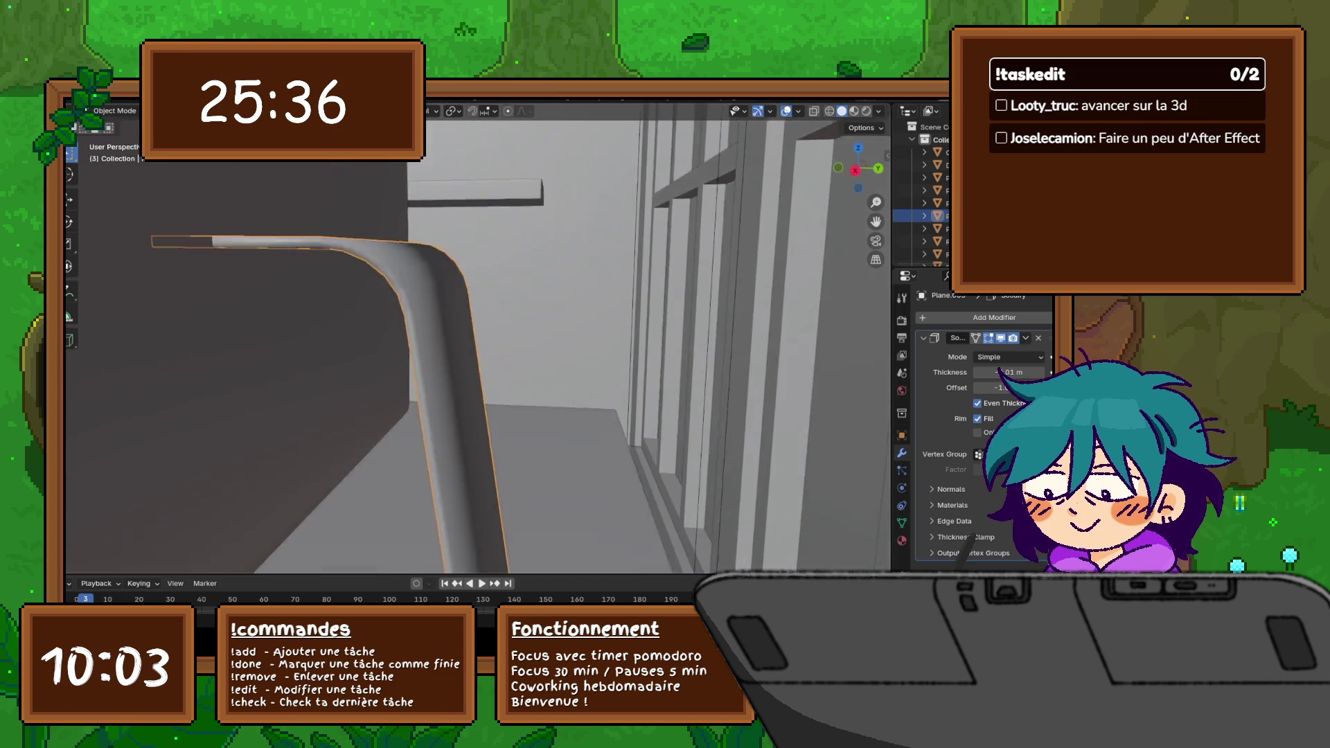
{"action": "scroll", "coordinate": [489, 312], "scroll_direction": "up", "scroll_amount": 3}
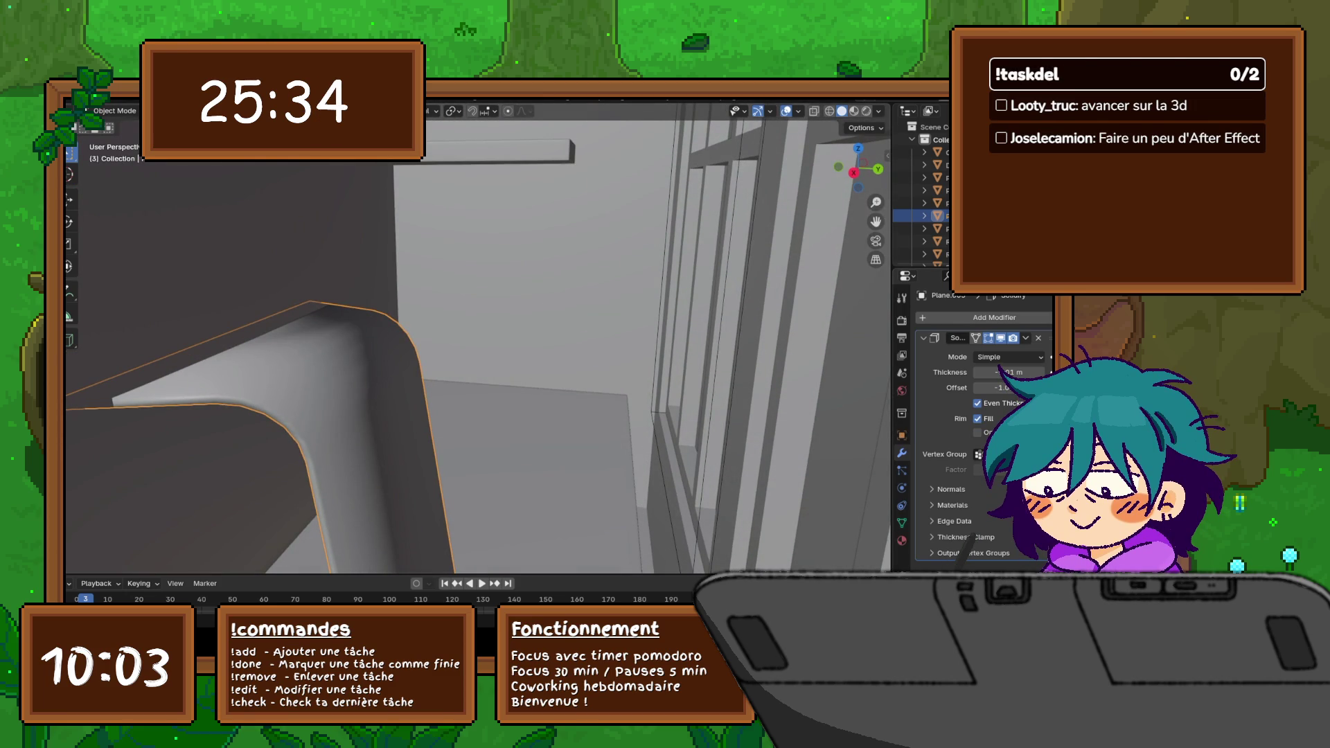
{"action": "mouse_move", "coordinate": [478, 343]}
{"action": "middle_mouse_down"}
{"action": "mouse_move", "coordinate": [499, 333]}
{"action": "mouse_move", "coordinate": [499, 312]}
{"action": "mouse_move", "coordinate": [520, 333]}
{"action": "middle_mouse_up"}
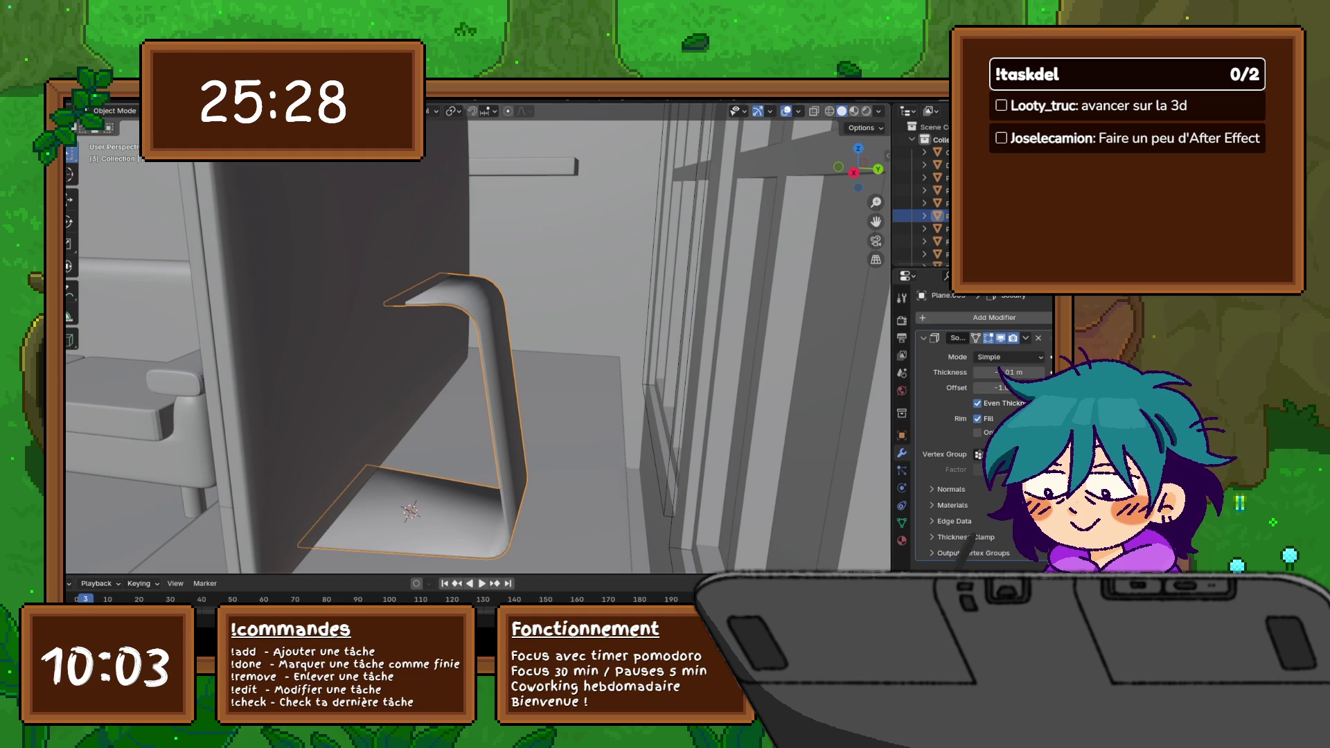
{"action": "left_click", "coordinate": [925, 338]}
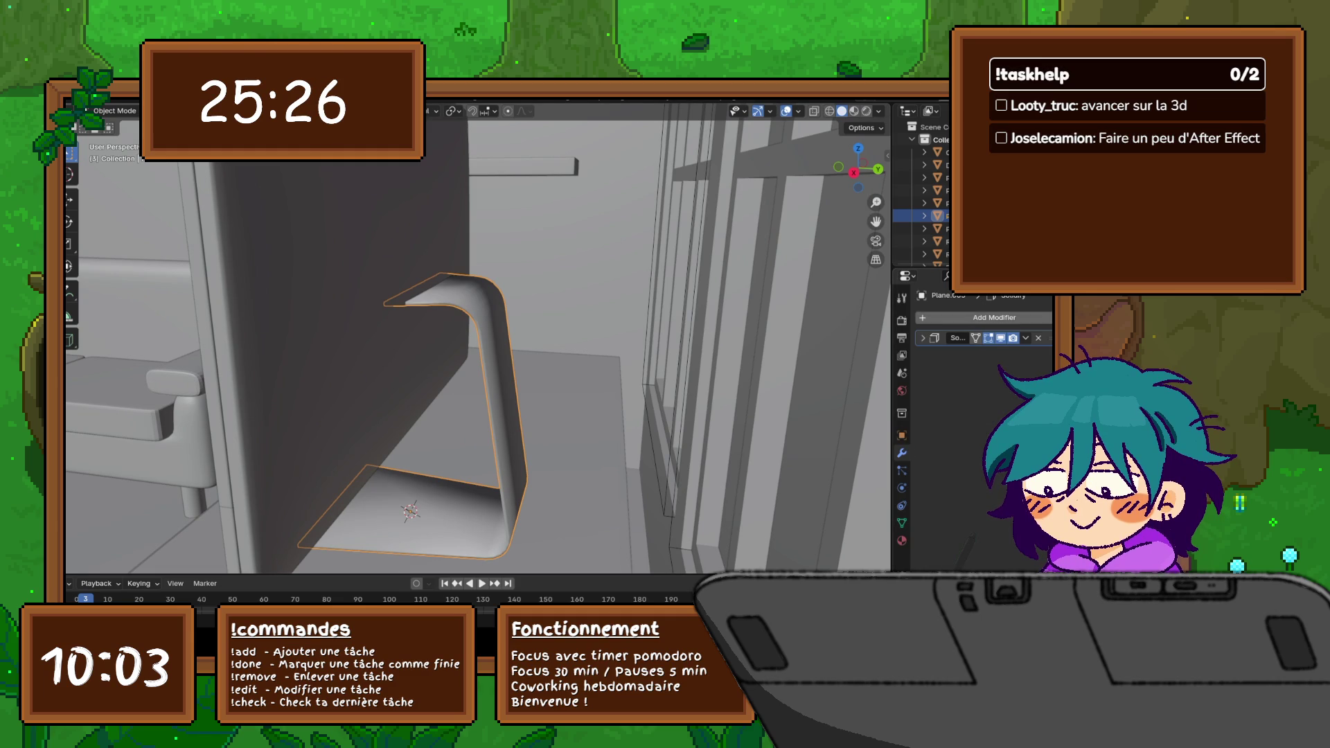
Step: Add an Edge Split modifier at 30° to the bent monitor stand alongside Solidify
{"action": "left_click", "coordinate": [994, 318]}
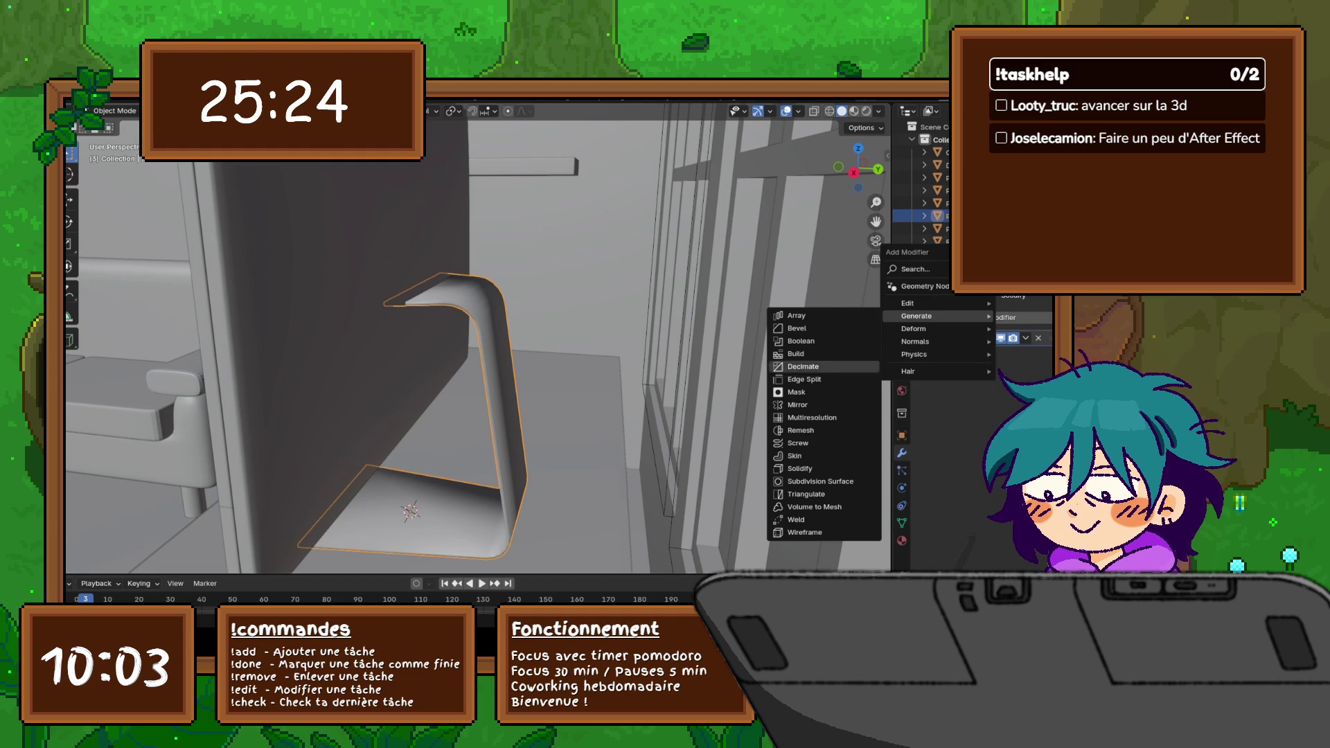
{"action": "left_click", "coordinate": [805, 380]}
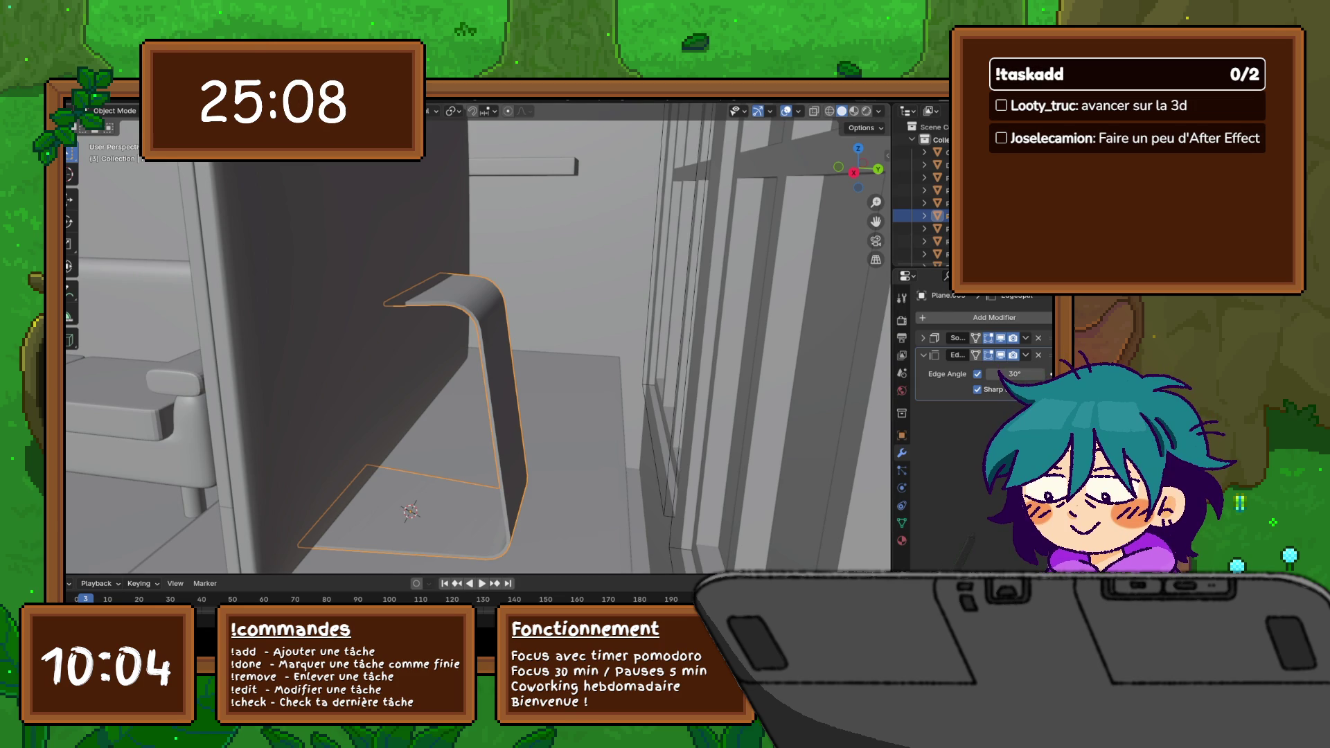
{"action": "mouse_move", "coordinate": [478, 343]}
{"action": "middle_mouse_down"}
{"action": "mouse_move", "coordinate": [437, 311]}
{"action": "mouse_move", "coordinate": [458, 343]}
{"action": "mouse_move", "coordinate": [446, 312]}
{"action": "mouse_move", "coordinate": [498, 343]}
{"action": "mouse_move", "coordinate": [540, 343]}
{"action": "middle_mouse_up"}
{"action": "scroll", "coordinate": [479, 343], "scroll_direction": "down", "scroll_amount": 3}
{"action": "scroll", "coordinate": [478, 343], "scroll_direction": "down", "scroll_amount": 5}
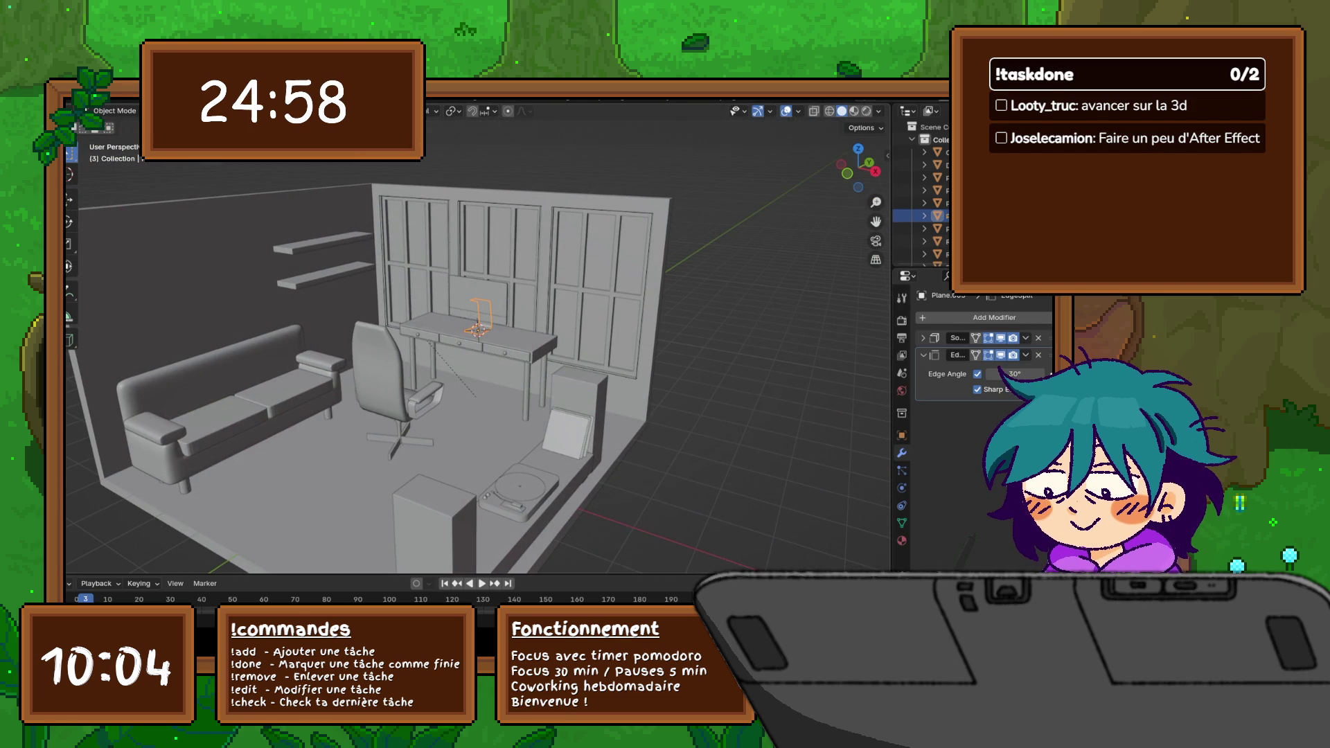
{"action": "mouse_move", "coordinate": [479, 343]}
{"action": "middle_mouse_down"}
{"action": "mouse_move", "coordinate": [520, 348]}
{"action": "mouse_move", "coordinate": [395, 354]}
{"action": "middle_mouse_up"}
{"action": "left_click", "coordinate": [473, 354]}
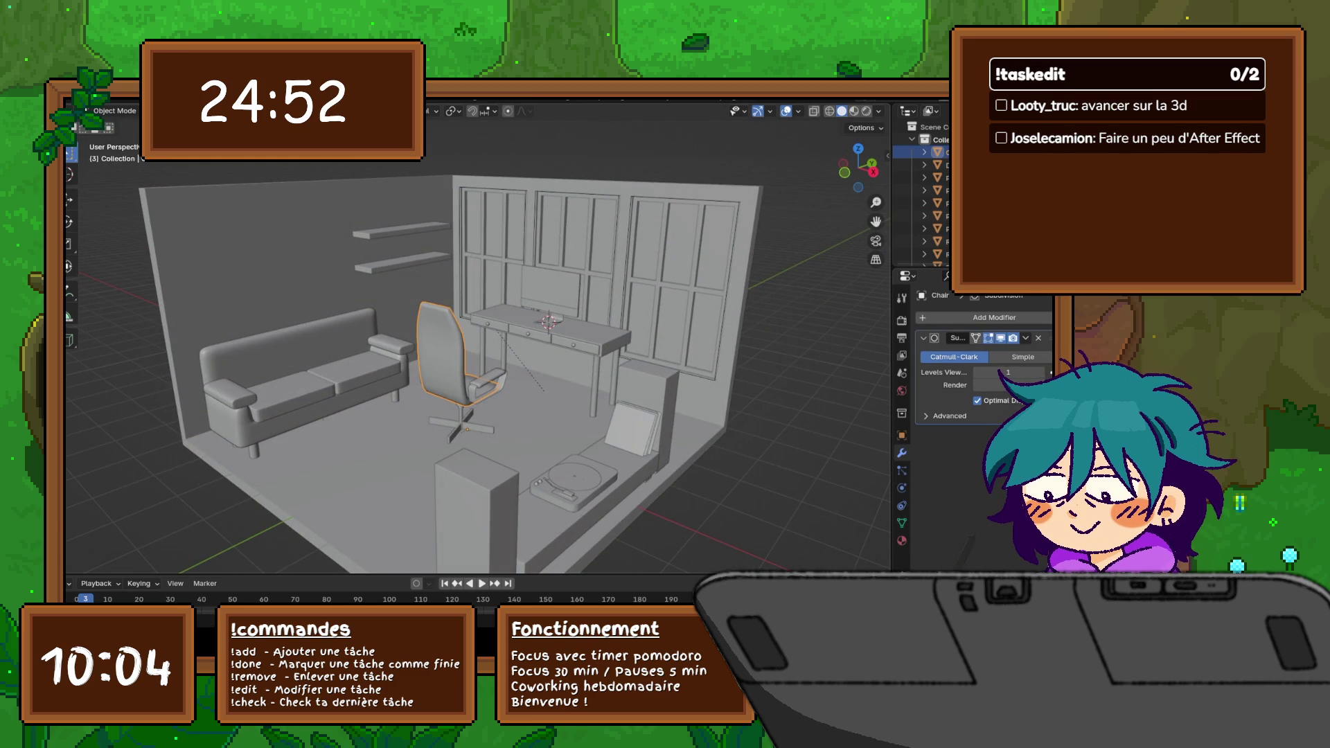
{"action": "left_click", "coordinate": [548, 320]}
{"action": "key", "text": "KP_Decimal"}
{"action": "middle_click_drag", "start_coordinate": [478, 343], "coordinate": [437, 359]}
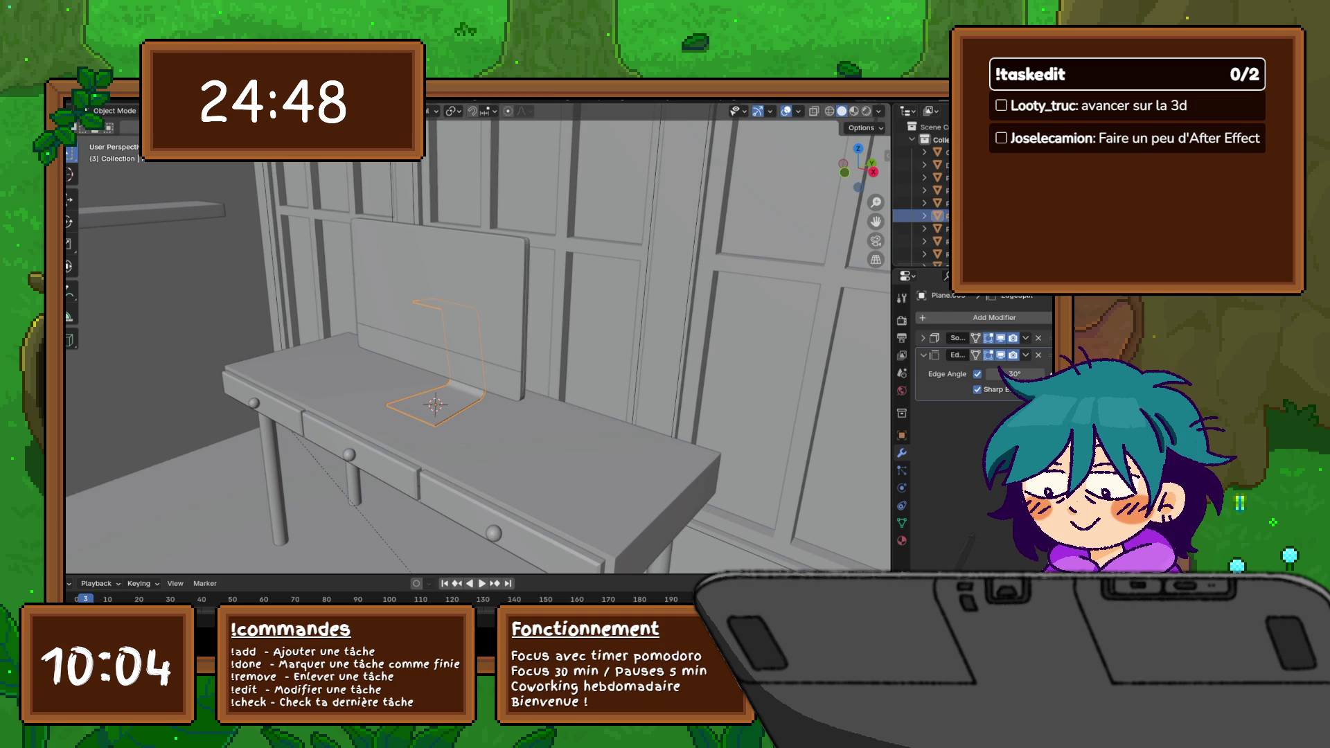
{"action": "scroll", "coordinate": [925, 197], "scroll_direction": "down", "scroll_amount": 1}
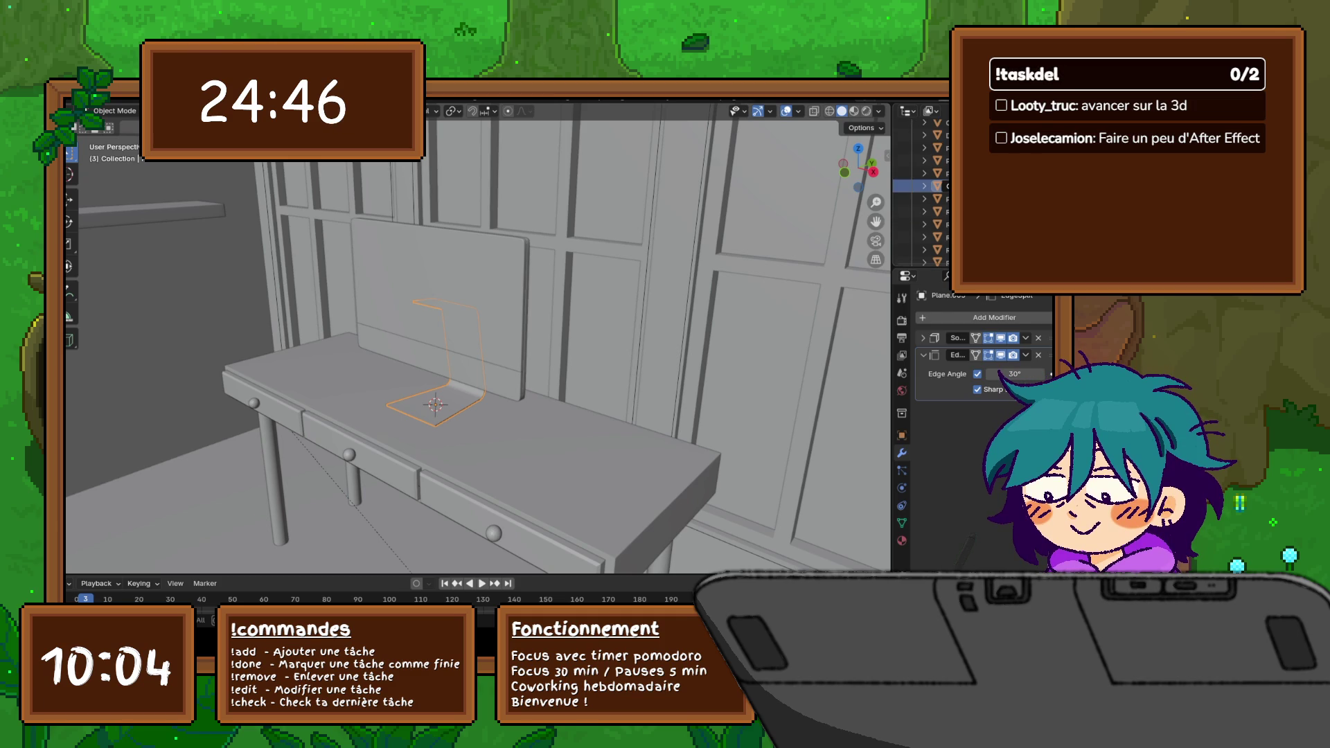
{"action": "scroll", "coordinate": [925, 197], "scroll_direction": "up", "scroll_amount": 1}
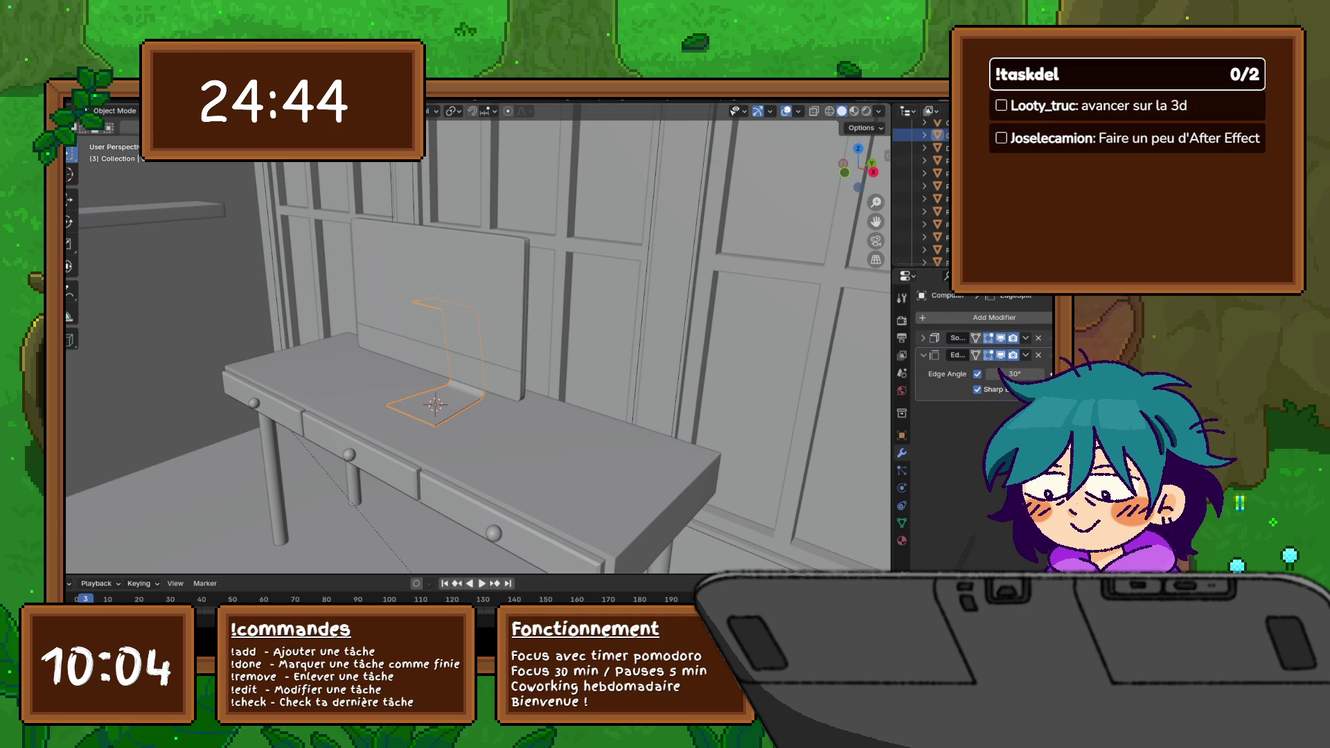
{"action": "left_click", "coordinate": [930, 174]}
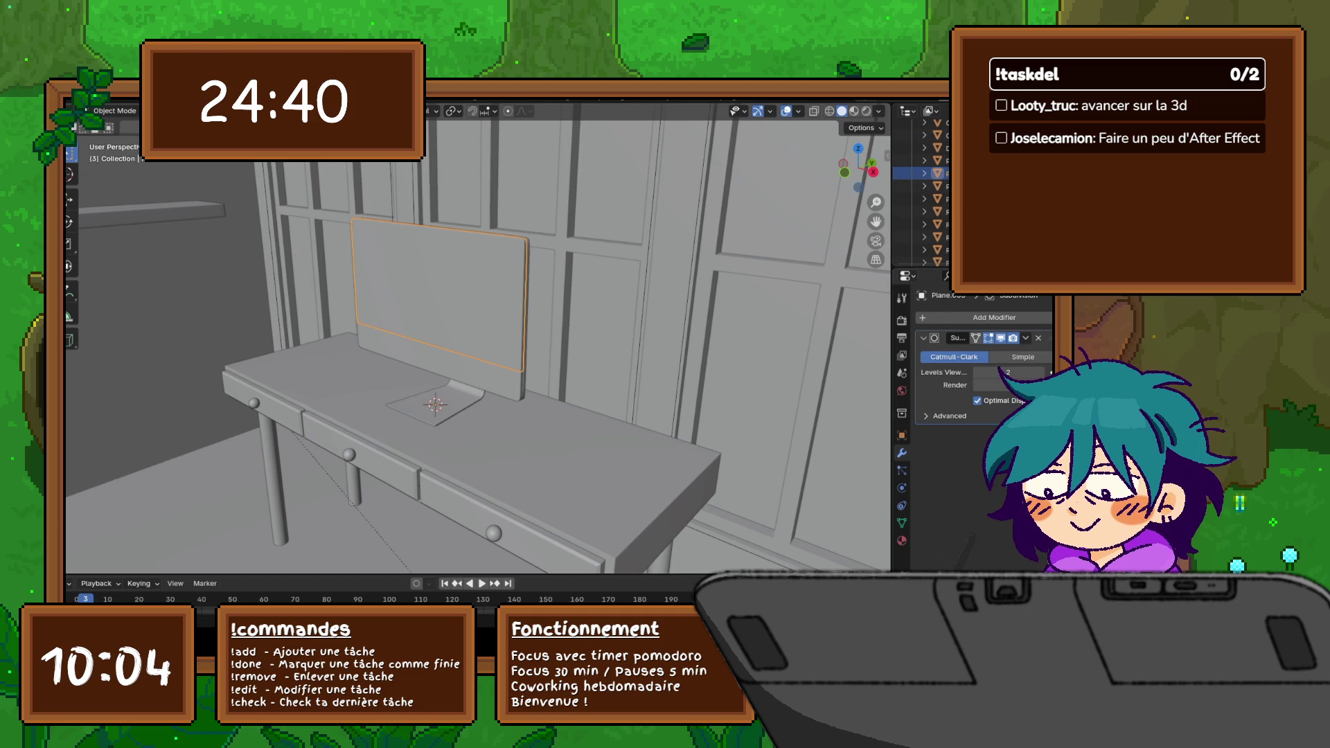
{"action": "left_click", "coordinate": [442, 406]}
{"action": "mouse_move", "coordinate": [442, 405]}
{"action": "middle_mouse_down"}
{"action": "mouse_move", "coordinate": [457, 400]}
{"action": "mouse_move", "coordinate": [438, 416]}
{"action": "mouse_move", "coordinate": [423, 470]}
{"action": "mouse_move", "coordinate": [478, 438]}
{"action": "middle_mouse_up"}
{"action": "scroll", "coordinate": [479, 437], "scroll_direction": "up", "scroll_amount": 4}
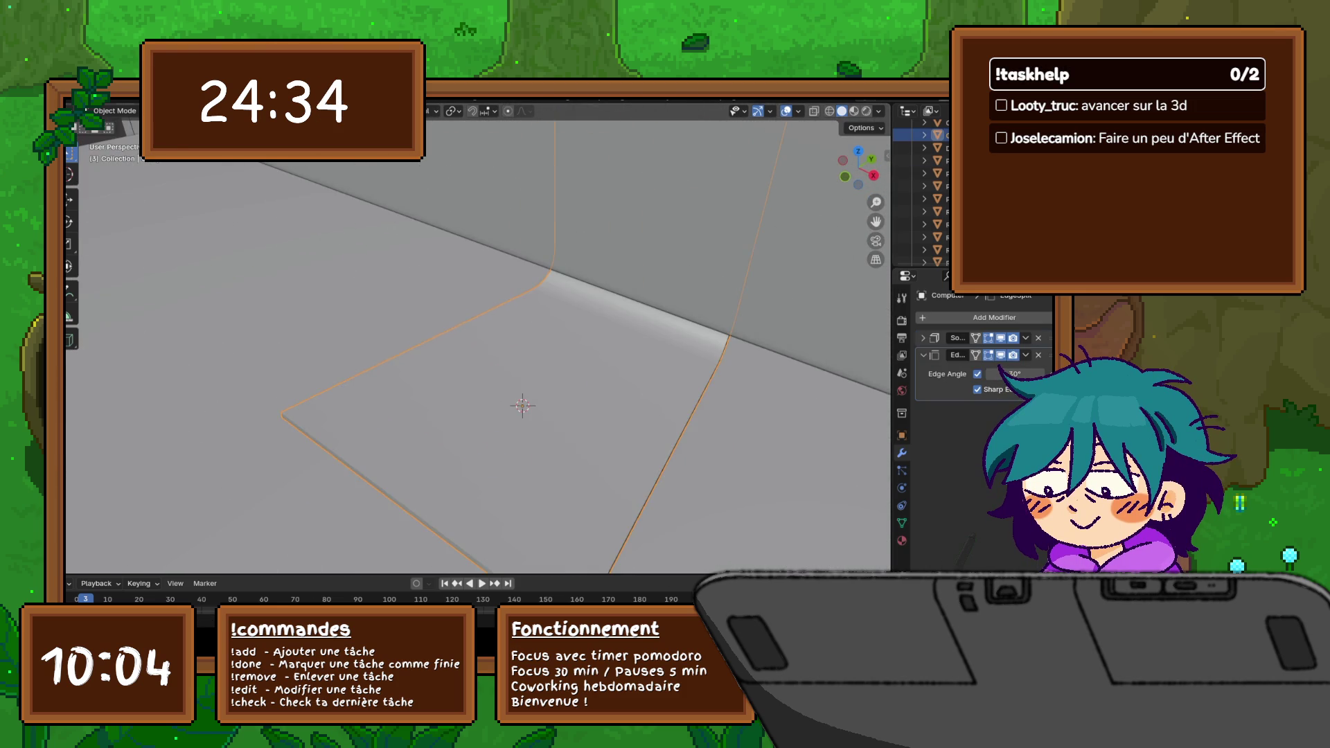
{"action": "scroll", "coordinate": [478, 375], "scroll_direction": "down", "scroll_amount": 5}
{"action": "scroll", "coordinate": [479, 374], "scroll_direction": "up", "scroll_amount": 2}
{"action": "middle_click_drag", "start_coordinate": [479, 375], "coordinate": [510, 354]}
Step: Enter mesh editing on the stand and knife-cut a new edge across its flat base
{"action": "key", "text": "Tab"}
{"action": "scroll", "coordinate": [479, 343], "scroll_direction": "up", "scroll_amount": 3}
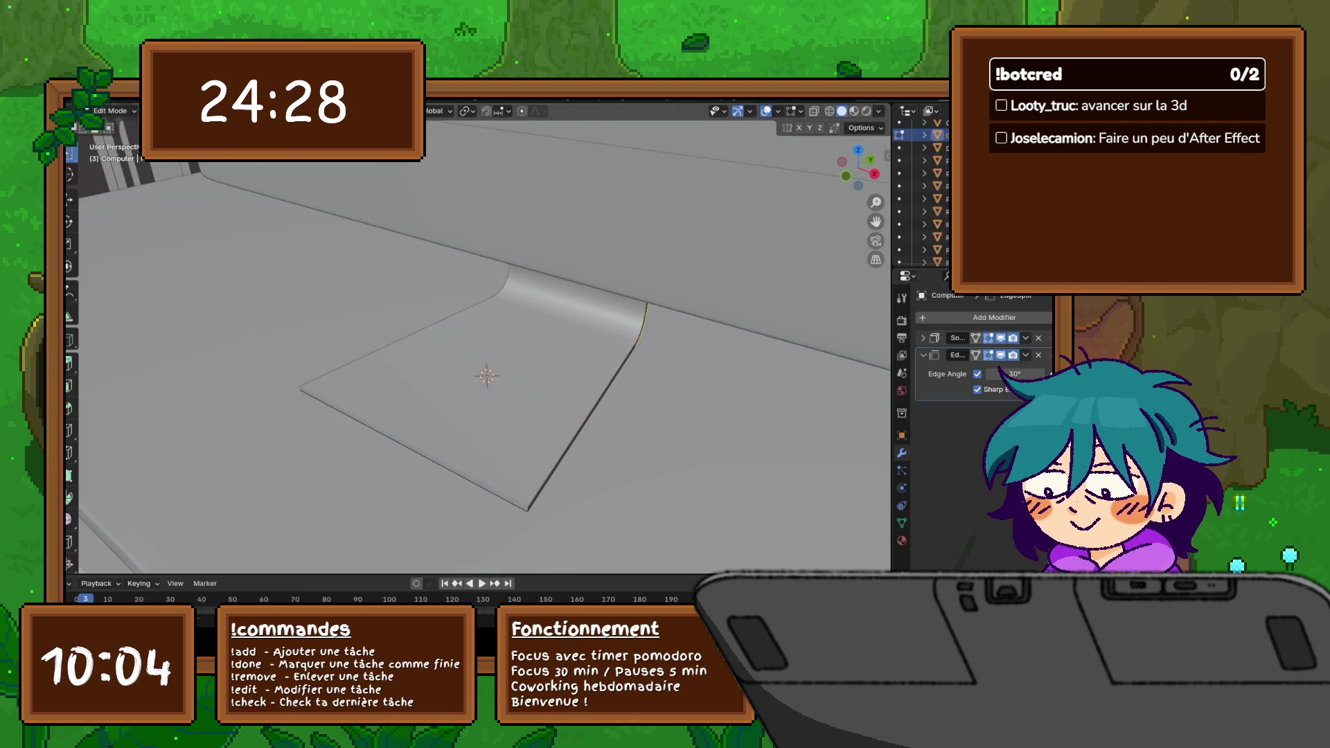
{"action": "scroll", "coordinate": [478, 344], "scroll_direction": "up", "scroll_amount": 2}
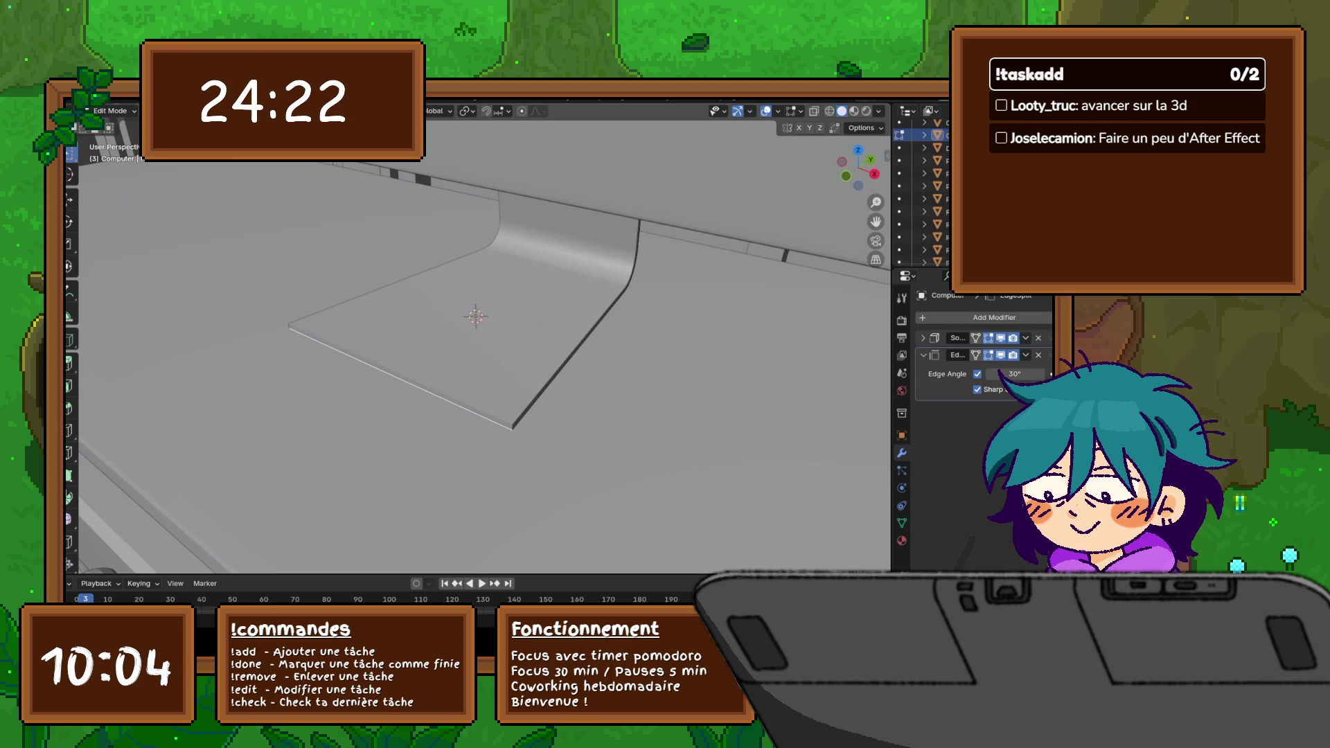
{"action": "key", "text": "k"}
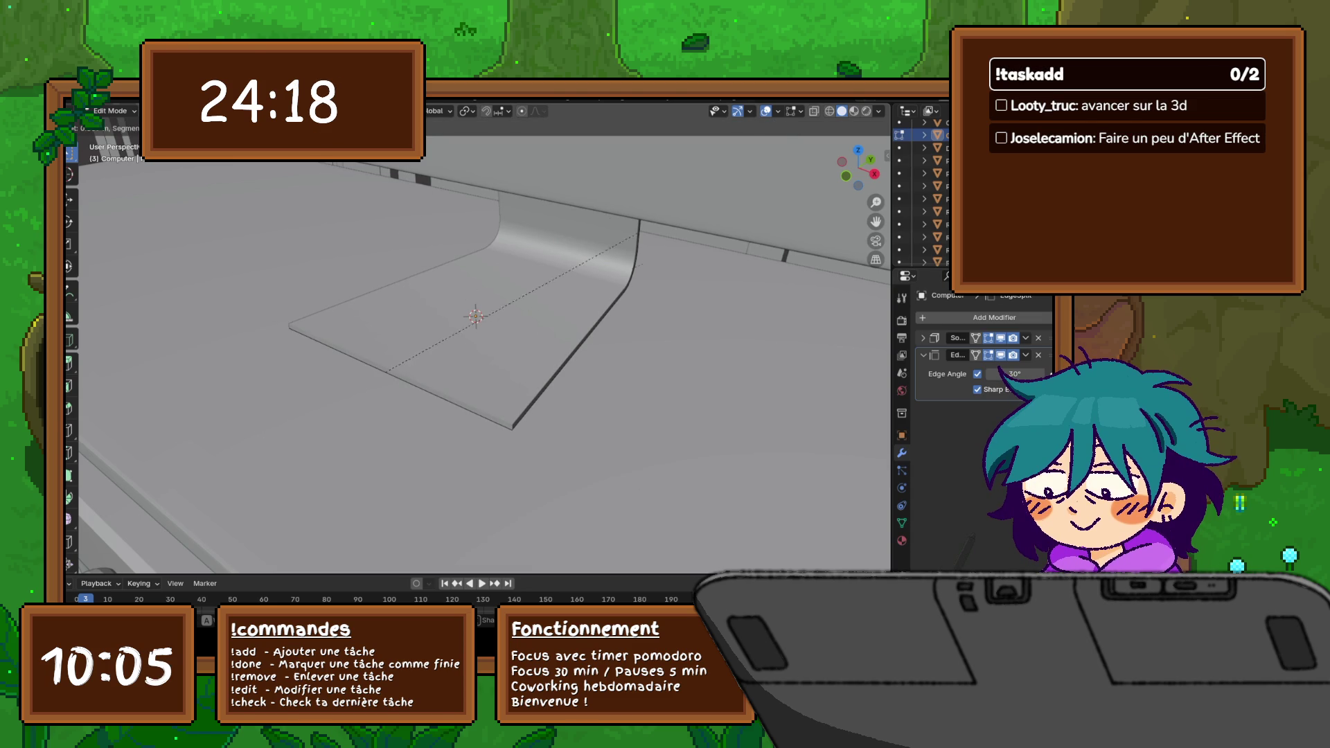
{"action": "key", "text": "Return"}
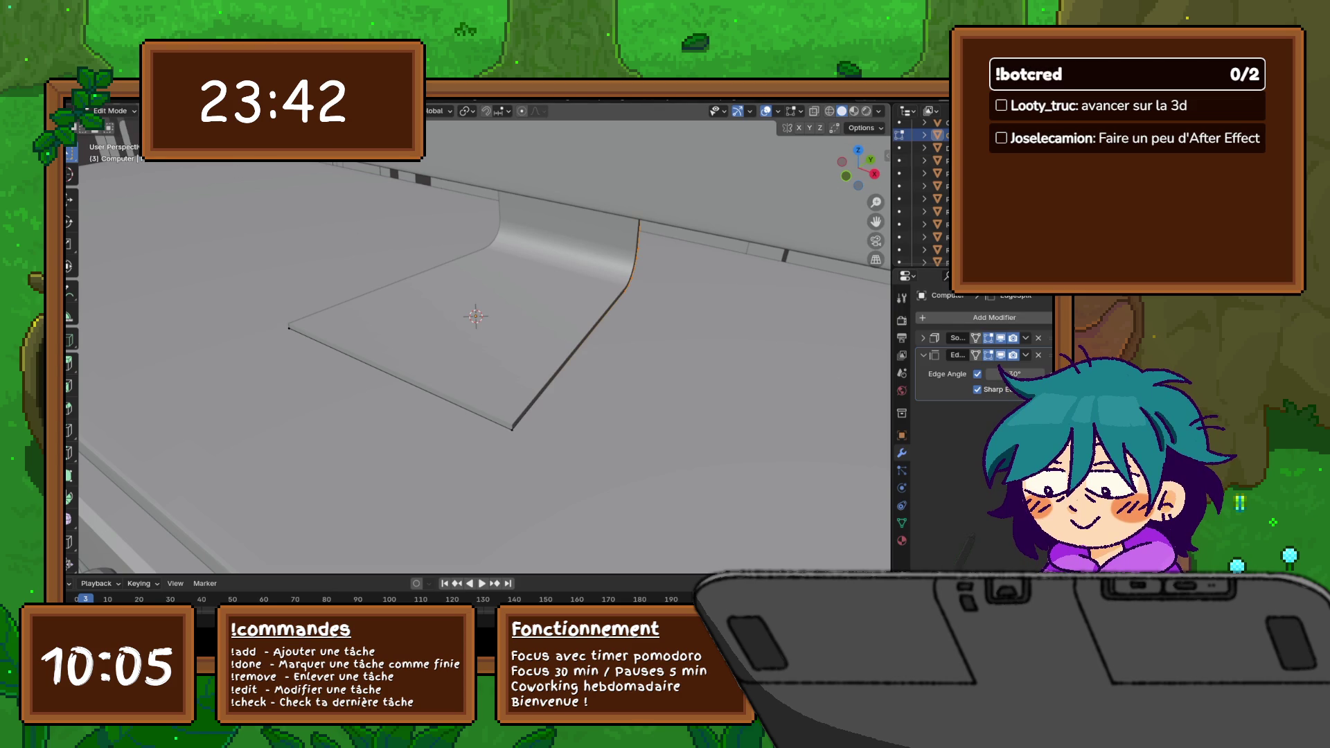
{"action": "left_click", "coordinate": [399, 378]}
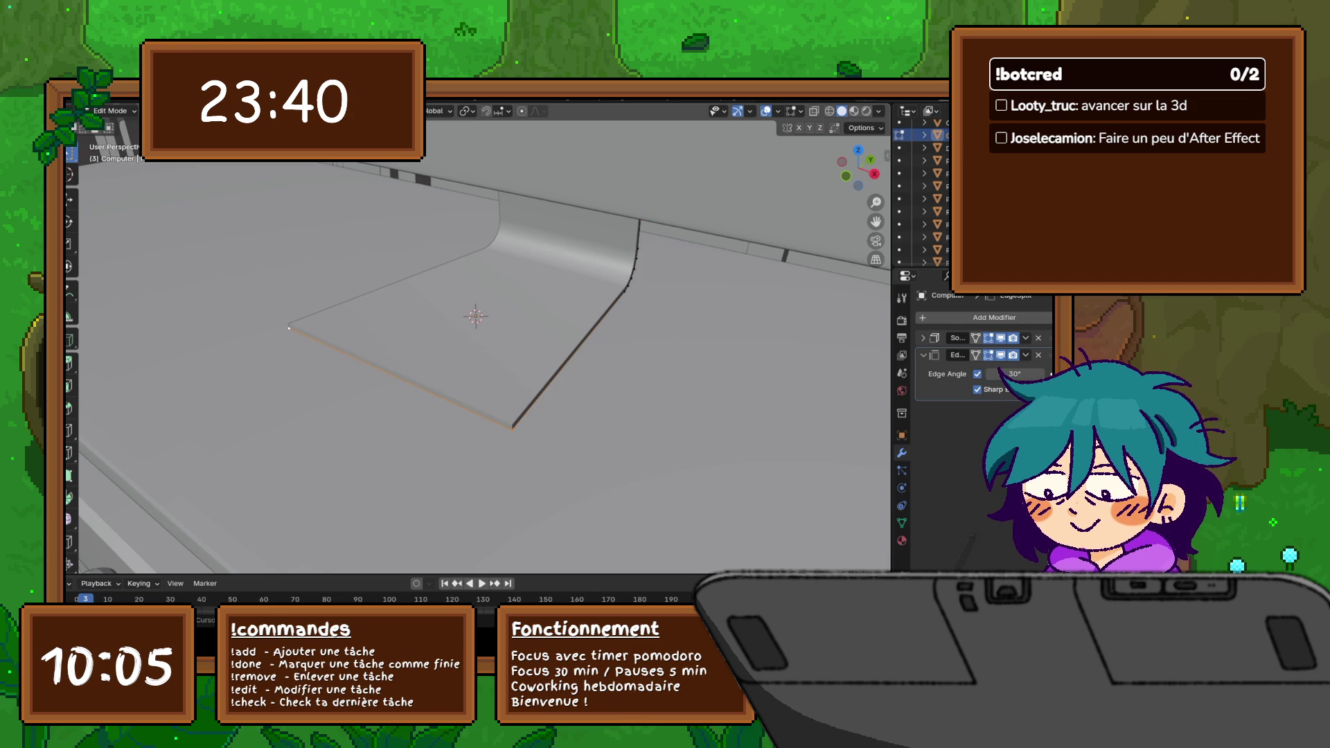
Step: Cut a second edge across the base and bevel its corner edges into rounded corners
{"action": "key", "text": "k"}
{"action": "left_click", "coordinate": [389, 372]}
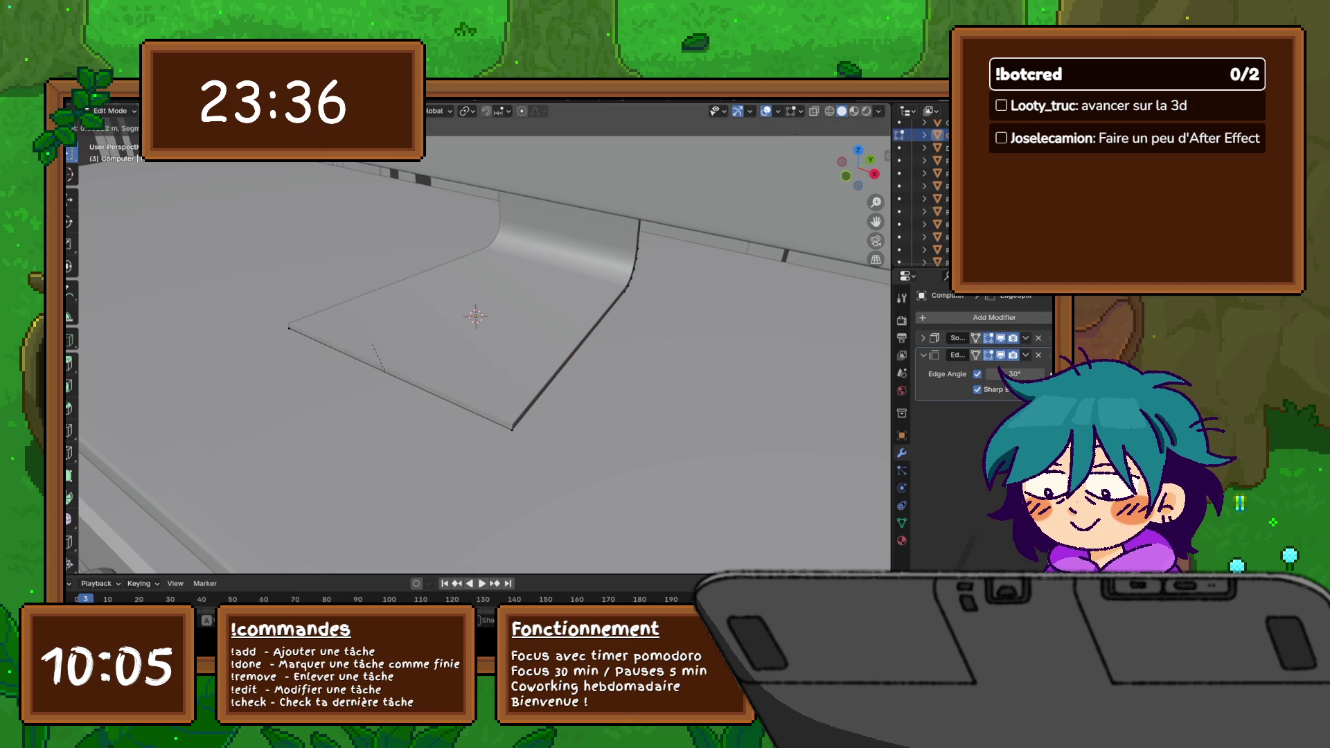
{"action": "key", "text": "Return"}
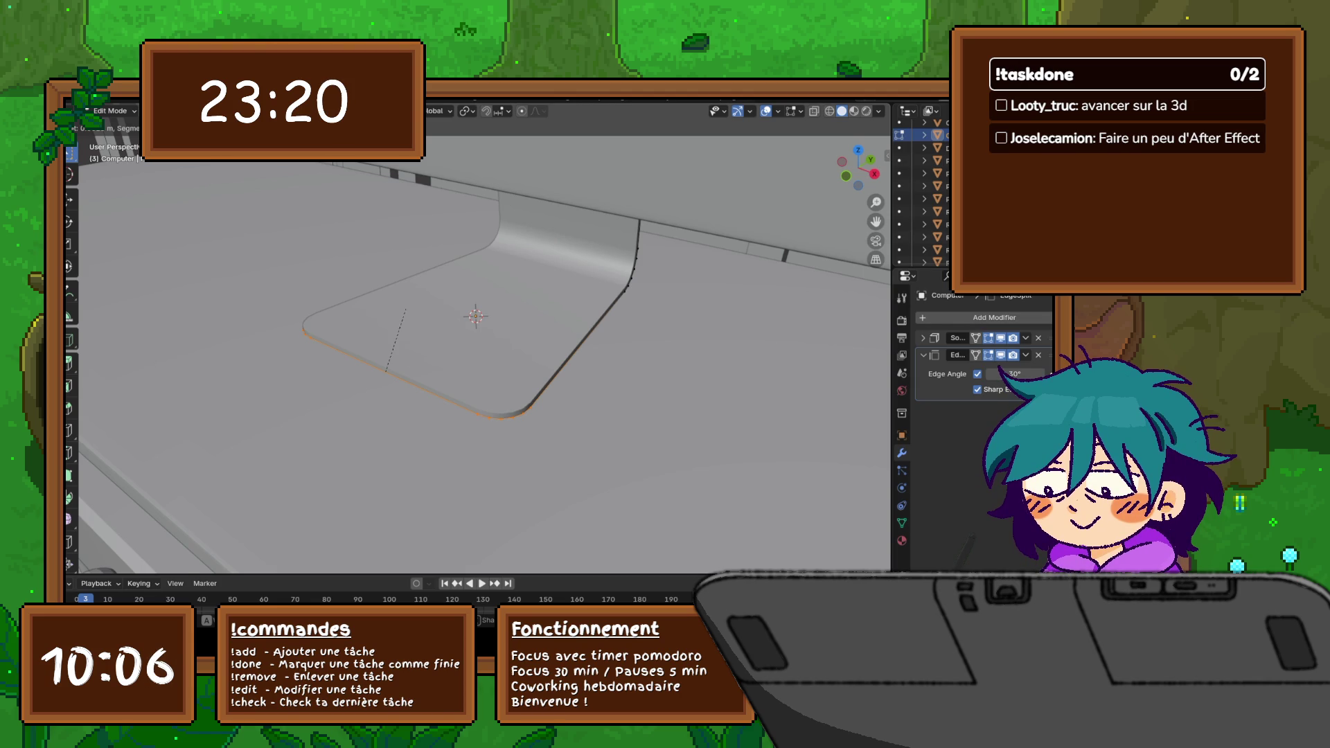
{"action": "left_click", "coordinate": [387, 369]}
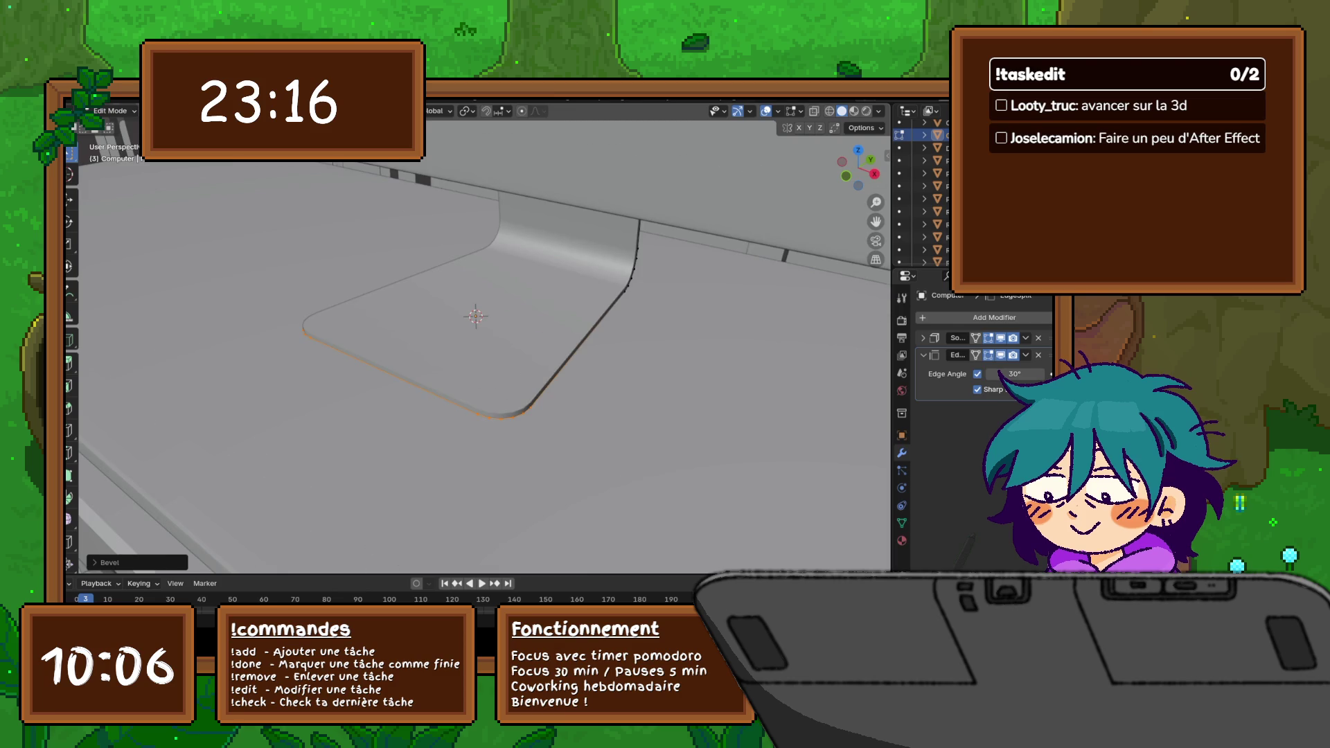
{"action": "middle_click_drag", "start_coordinate": [478, 343], "coordinate": [541, 312]}
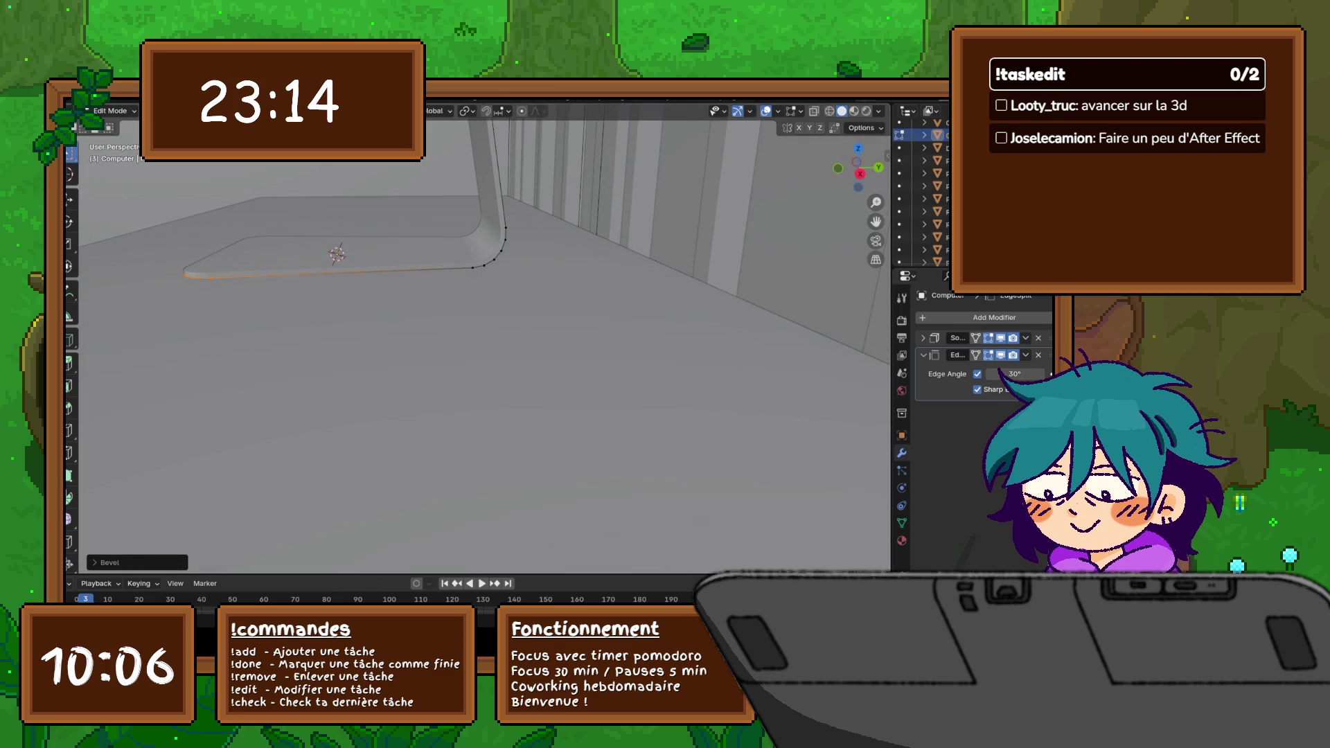
Step: From the right side view, move the stand down so its foot rests on the desk top
{"action": "key", "text": "KP_3"}
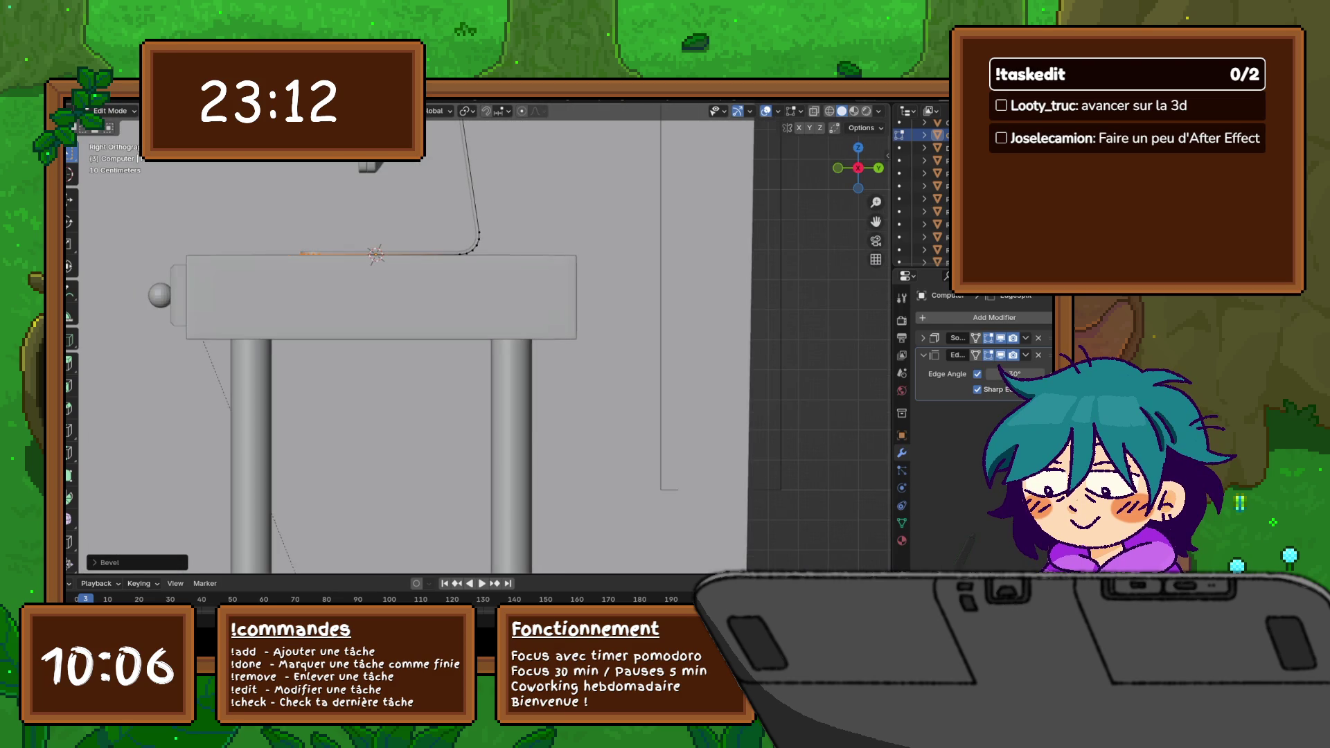
{"action": "middle_click_drag", "start_coordinate": [416, 312], "coordinate": [424, 362], "text": "shift"}
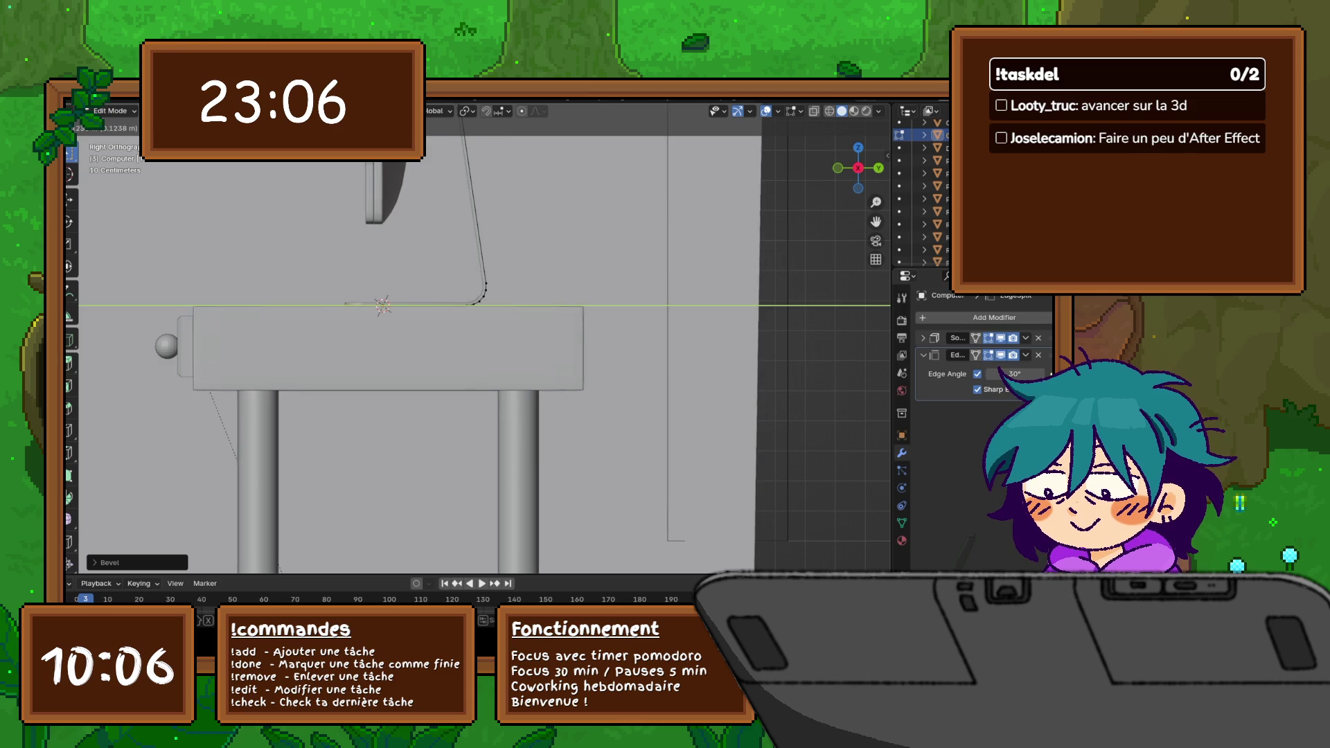
{"action": "key", "text": "Return"}
{"action": "middle_click_drag", "start_coordinate": [382, 305], "coordinate": [474, 369]}
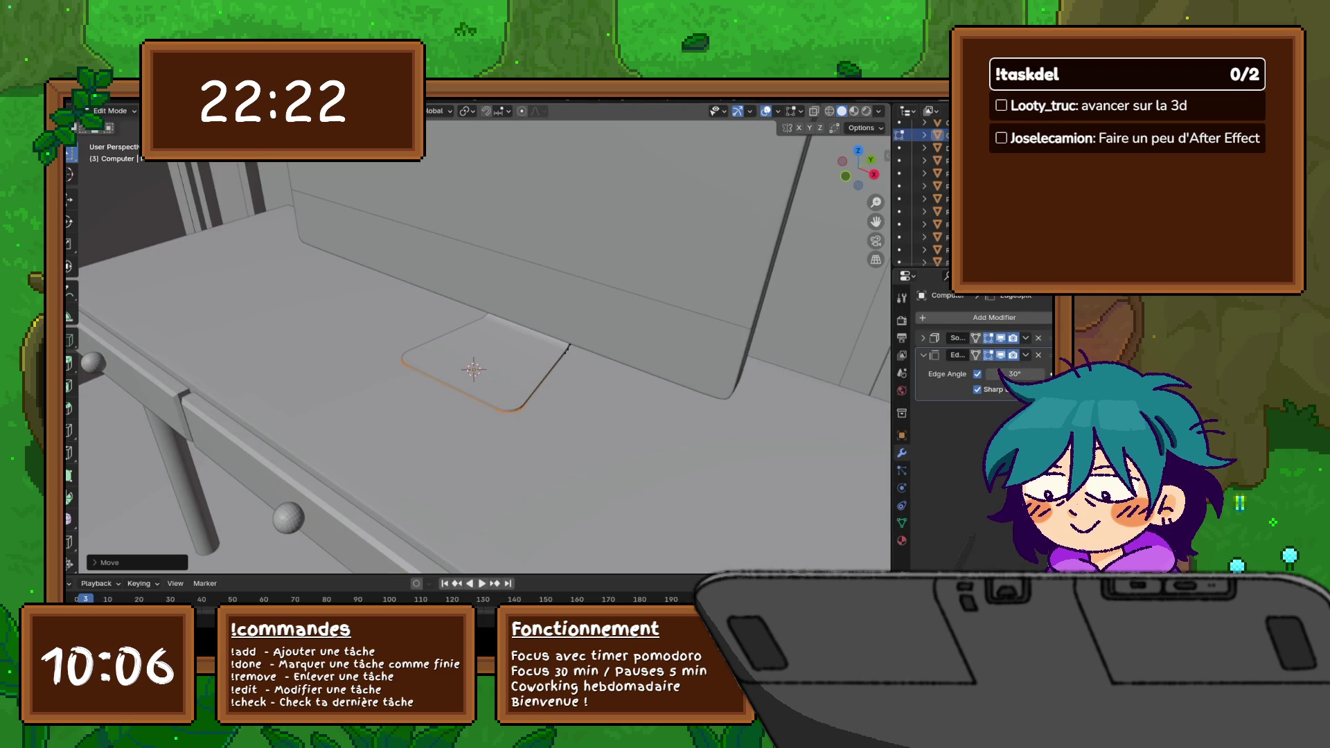
{"action": "scroll", "coordinate": [478, 344], "scroll_direction": "down", "scroll_amount": 5}
Step: Return to object mode and select the monitor screen panel on the desk
{"action": "mouse_move", "coordinate": [478, 344]}
{"action": "middle_mouse_down"}
{"action": "mouse_move", "coordinate": [458, 312]}
{"action": "mouse_move", "coordinate": [541, 343]}
{"action": "mouse_move", "coordinate": [394, 344]}
{"action": "middle_mouse_up"}
{"action": "scroll", "coordinate": [478, 344], "scroll_direction": "down", "scroll_amount": 2}
{"action": "key", "text": "Tab"}
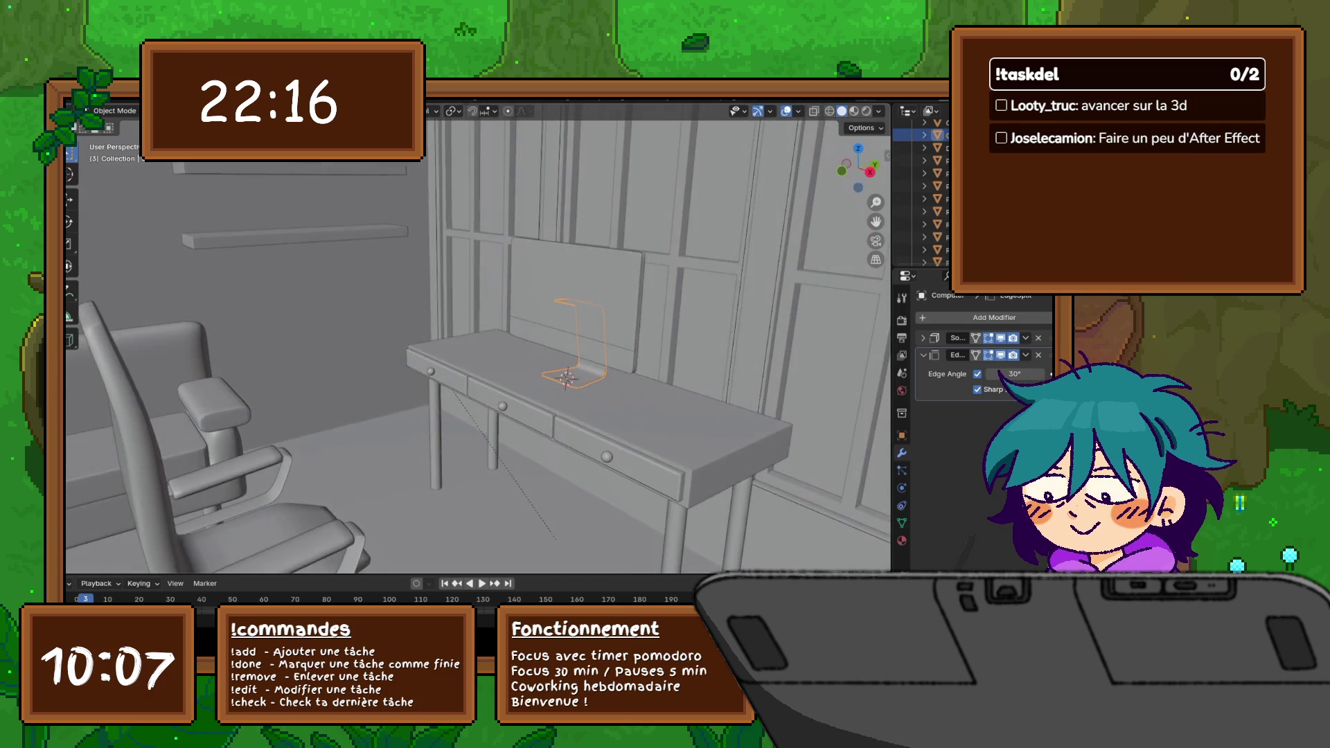
{"action": "middle_click_drag", "start_coordinate": [479, 344], "coordinate": [416, 343]}
{"action": "left_click", "coordinate": [446, 343]}
{"action": "scroll", "coordinate": [921, 198], "scroll_direction": "up", "scroll_amount": 3}
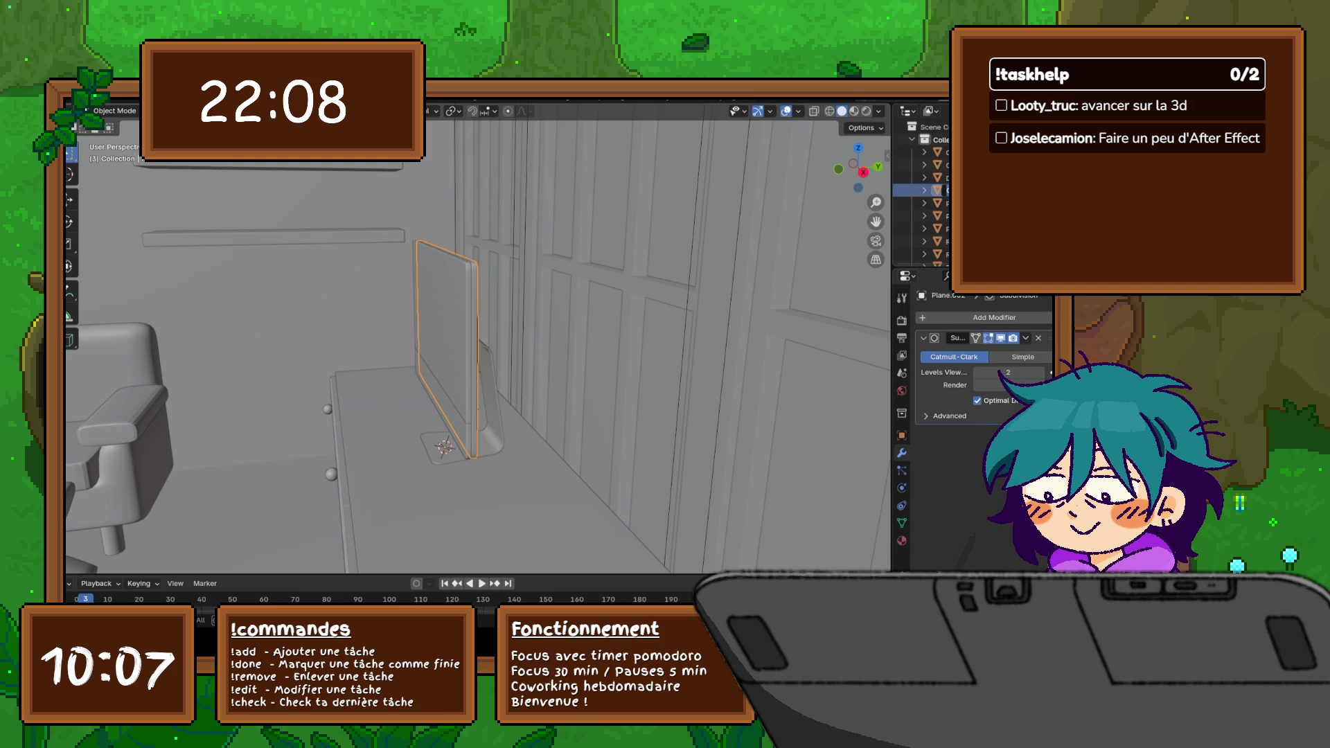
{"action": "left_click", "coordinate": [941, 177]}
{"action": "middle_click_drag", "start_coordinate": [478, 343], "coordinate": [541, 343]}
{"action": "left_click", "coordinate": [941, 186]}
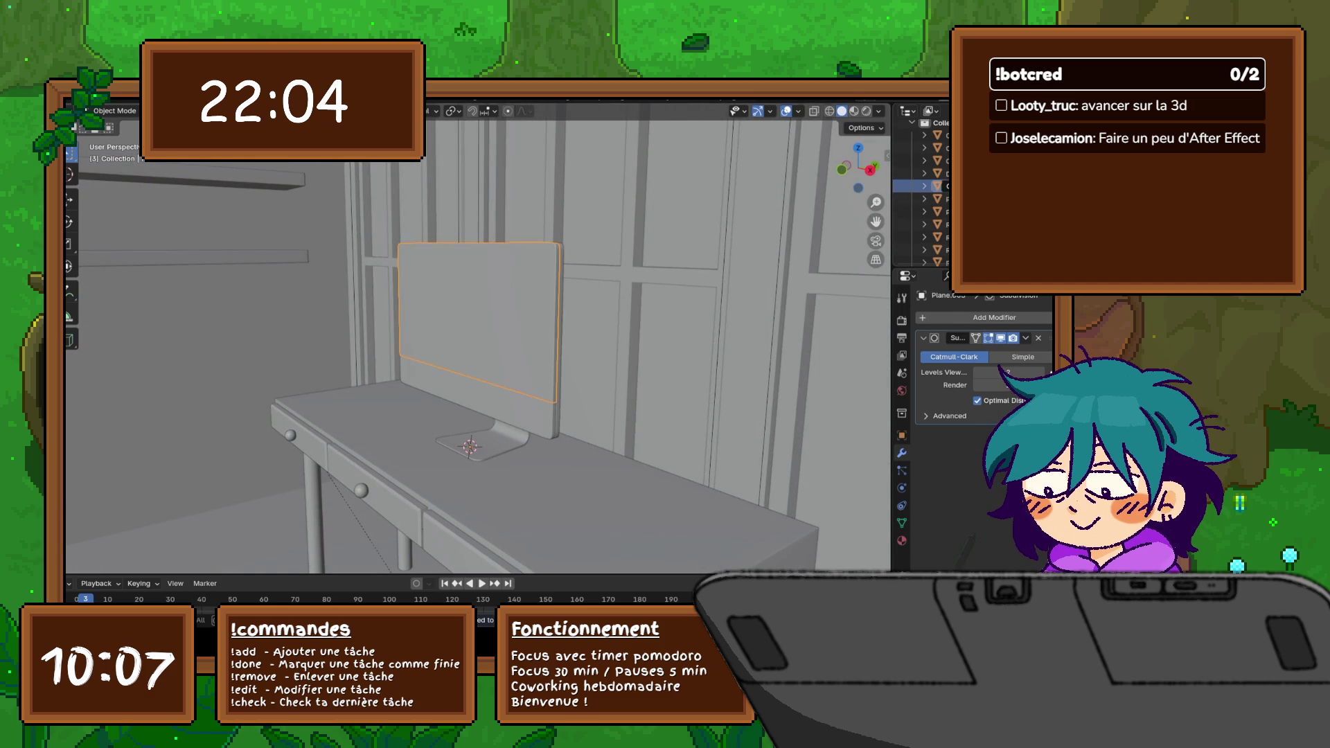
{"action": "left_click", "coordinate": [941, 197]}
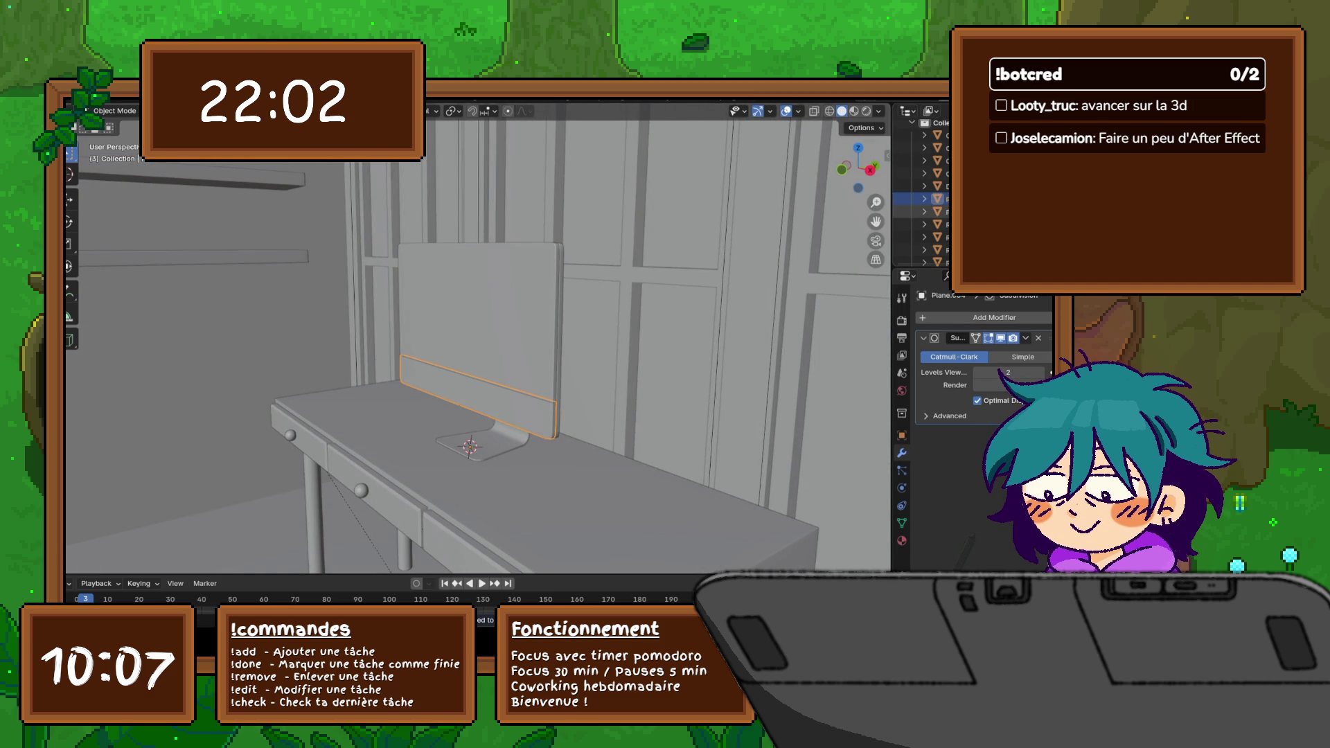
{"action": "left_click", "coordinate": [941, 185]}
{"action": "left_click", "coordinate": [941, 173]}
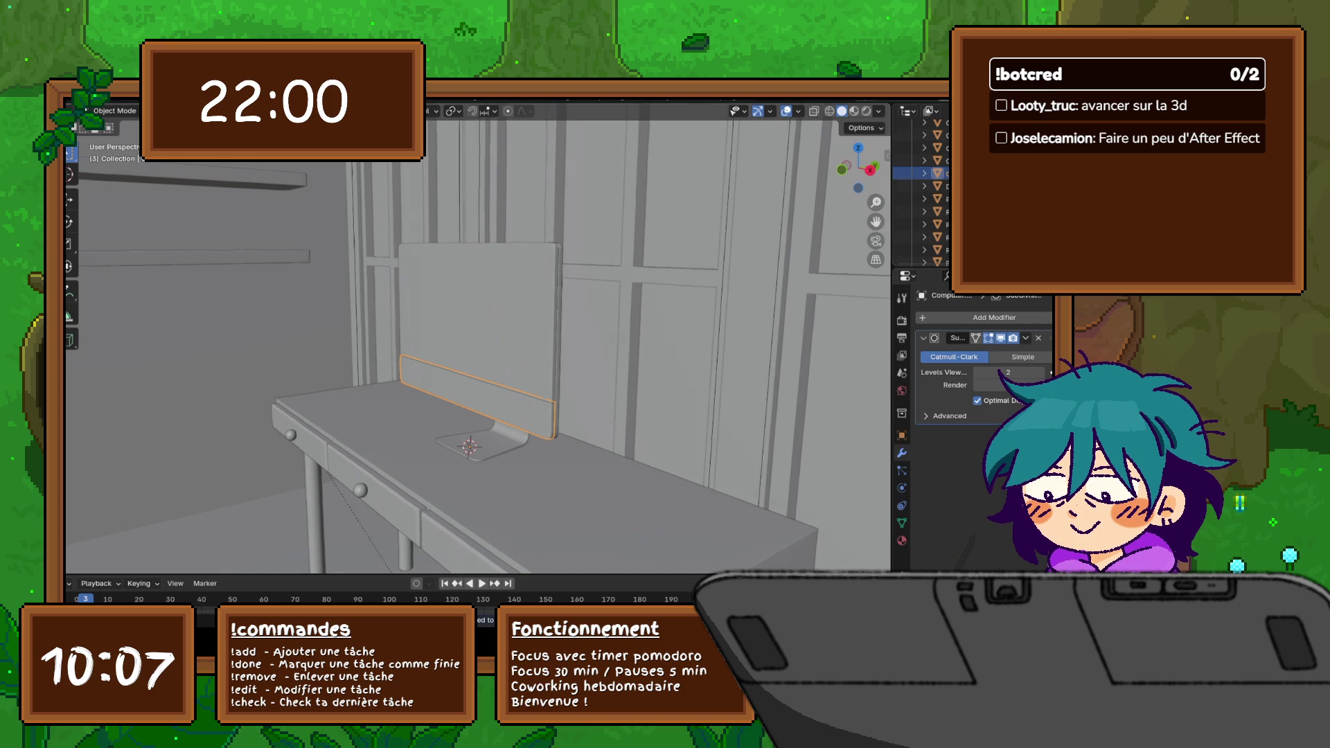
{"action": "middle_click_drag", "start_coordinate": [479, 343], "coordinate": [603, 343]}
{"action": "left_click", "coordinate": [940, 135]}
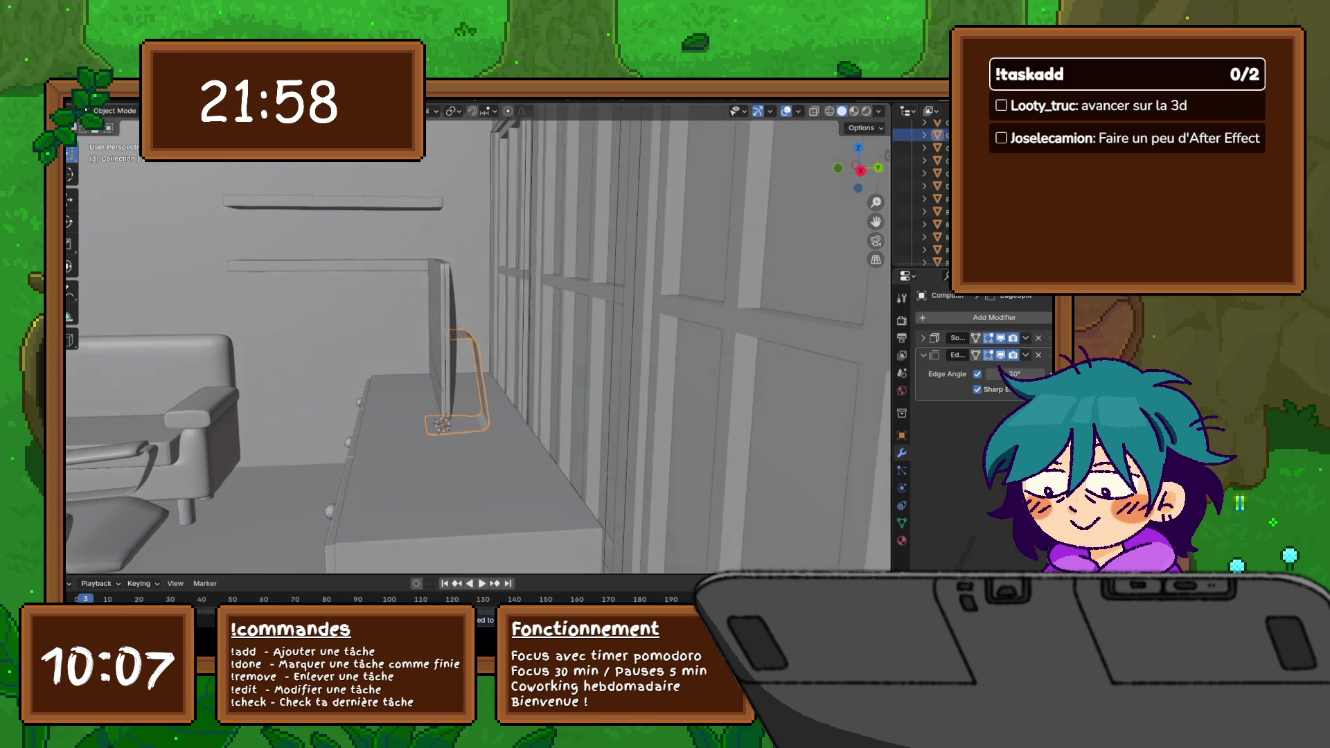
{"action": "middle_click_drag", "start_coordinate": [478, 343], "coordinate": [354, 343]}
{"action": "middle_click_drag", "start_coordinate": [478, 343], "coordinate": [468, 343]}
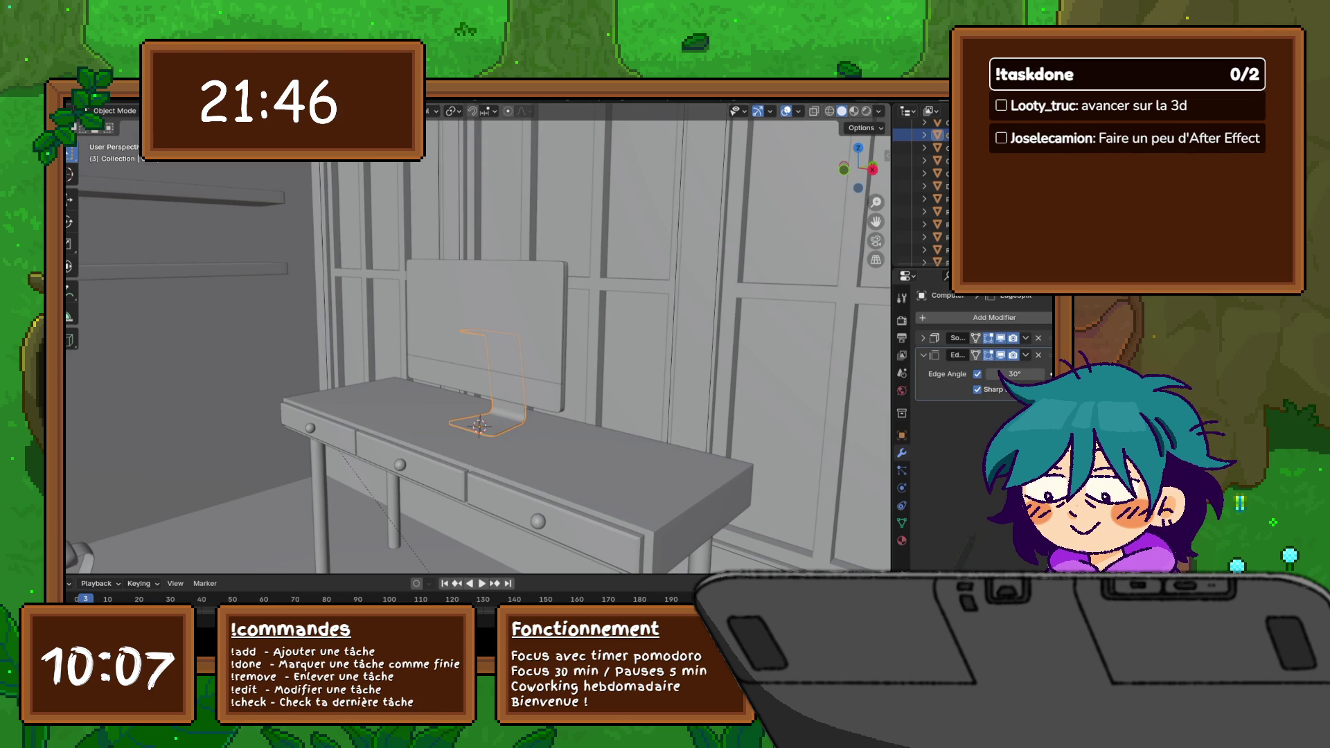
{"action": "middle_click_drag", "start_coordinate": [479, 343], "coordinate": [312, 344]}
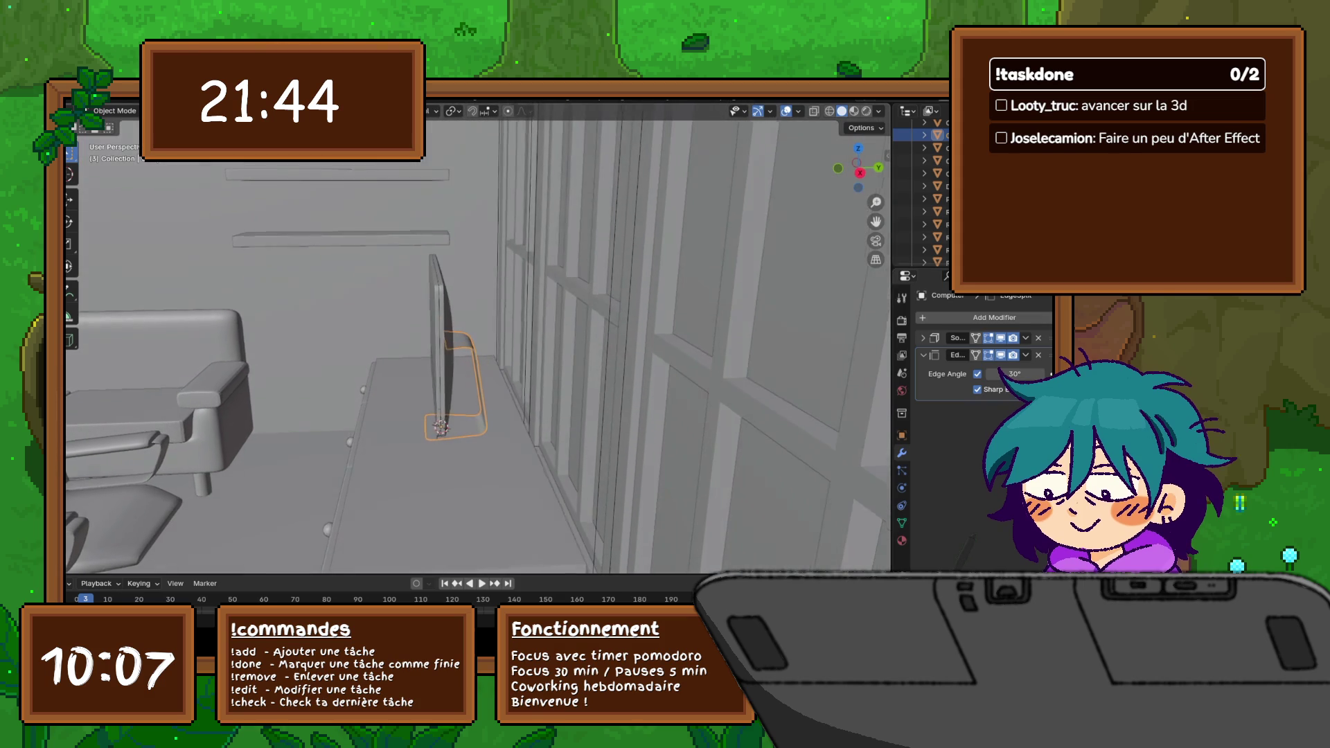
{"action": "mouse_move", "coordinate": [478, 343]}
{"action": "middle_mouse_down"}
{"action": "mouse_move", "coordinate": [312, 328]}
{"action": "mouse_move", "coordinate": [437, 344]}
{"action": "mouse_move", "coordinate": [343, 333]}
{"action": "middle_mouse_up"}
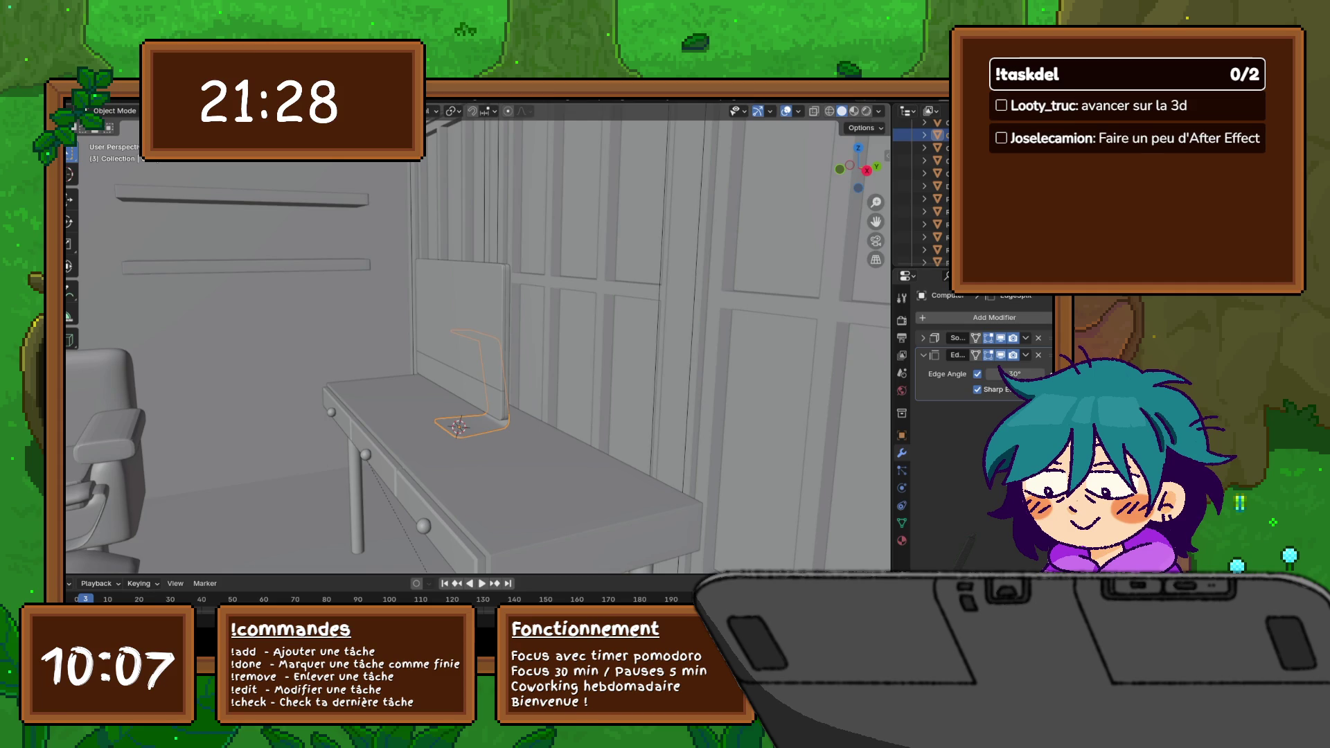
{"action": "middle_click_drag", "start_coordinate": [468, 344], "coordinate": [416, 343]}
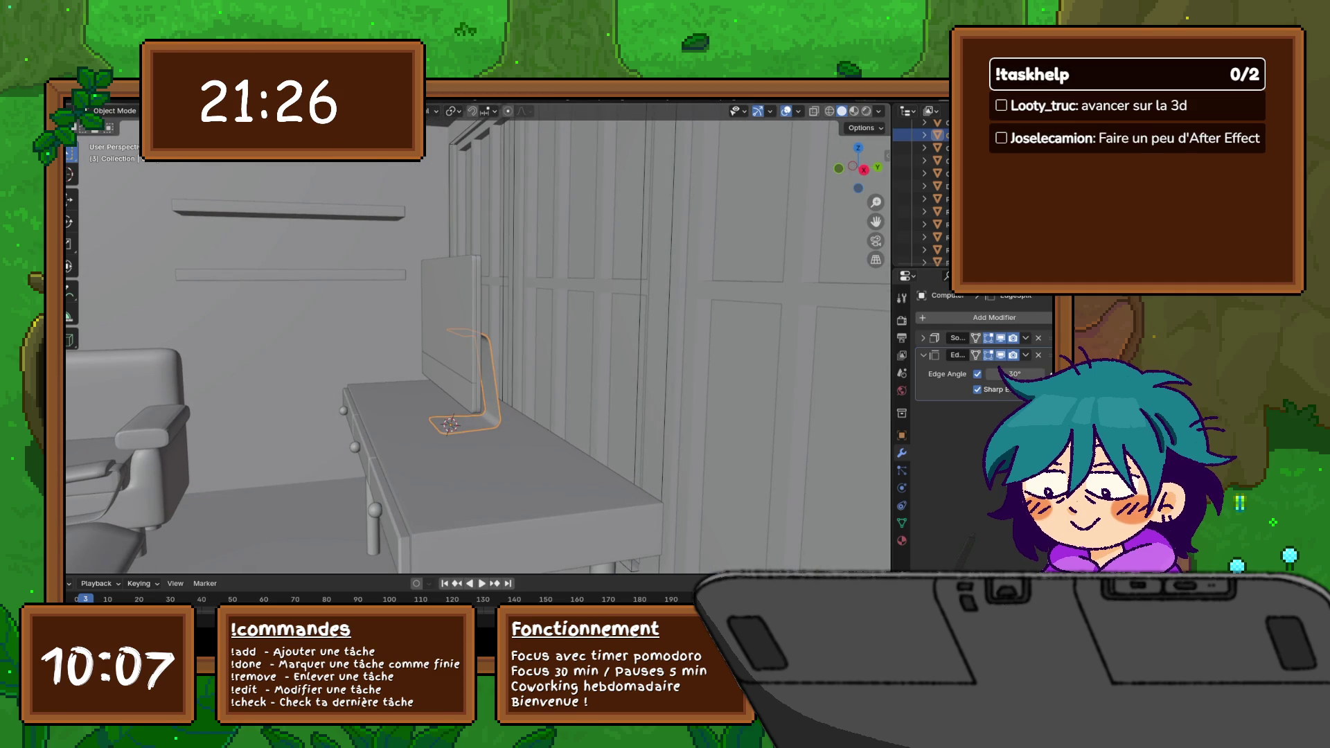
Step: Select the monitor stand on the desk and move in close around it
{"action": "left_click", "coordinate": [936, 174]}
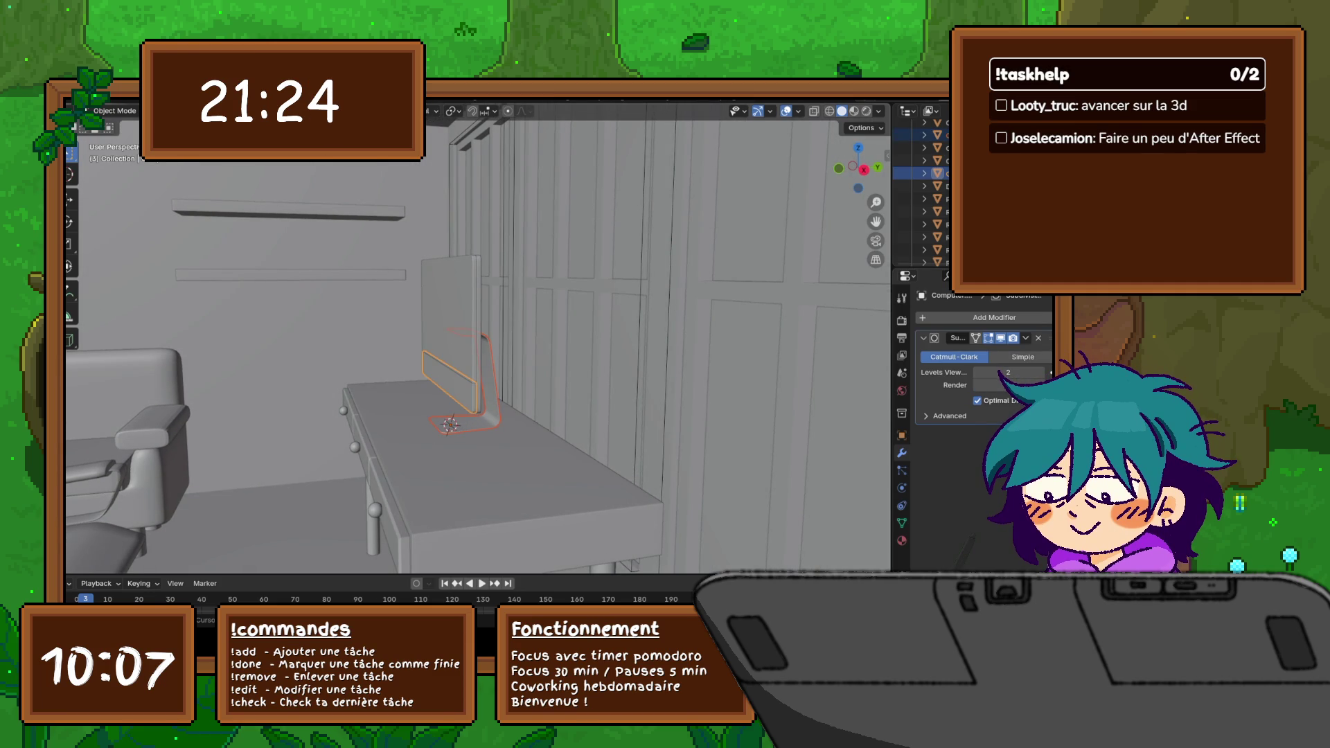
{"action": "key", "text": "Up"}
{"action": "key", "text": "Down"}
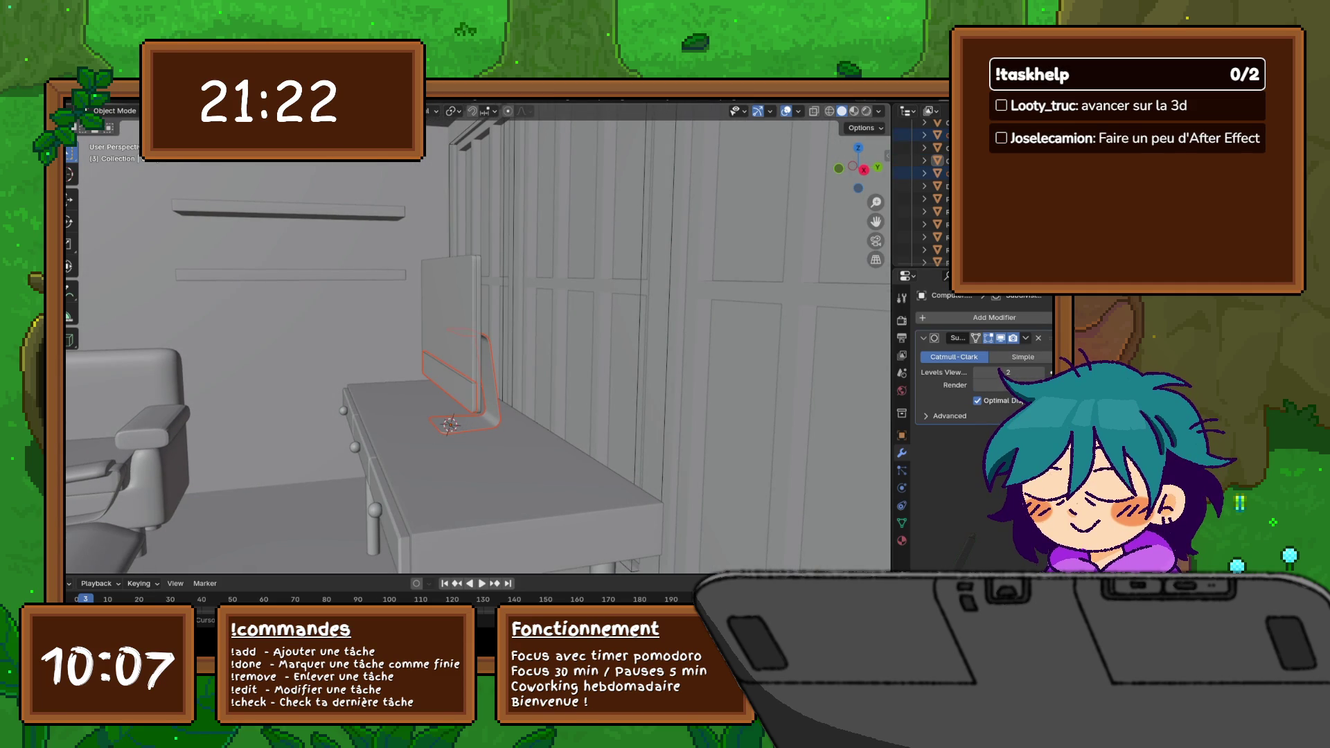
{"action": "middle_click_drag", "start_coordinate": [479, 343], "coordinate": [572, 312]}
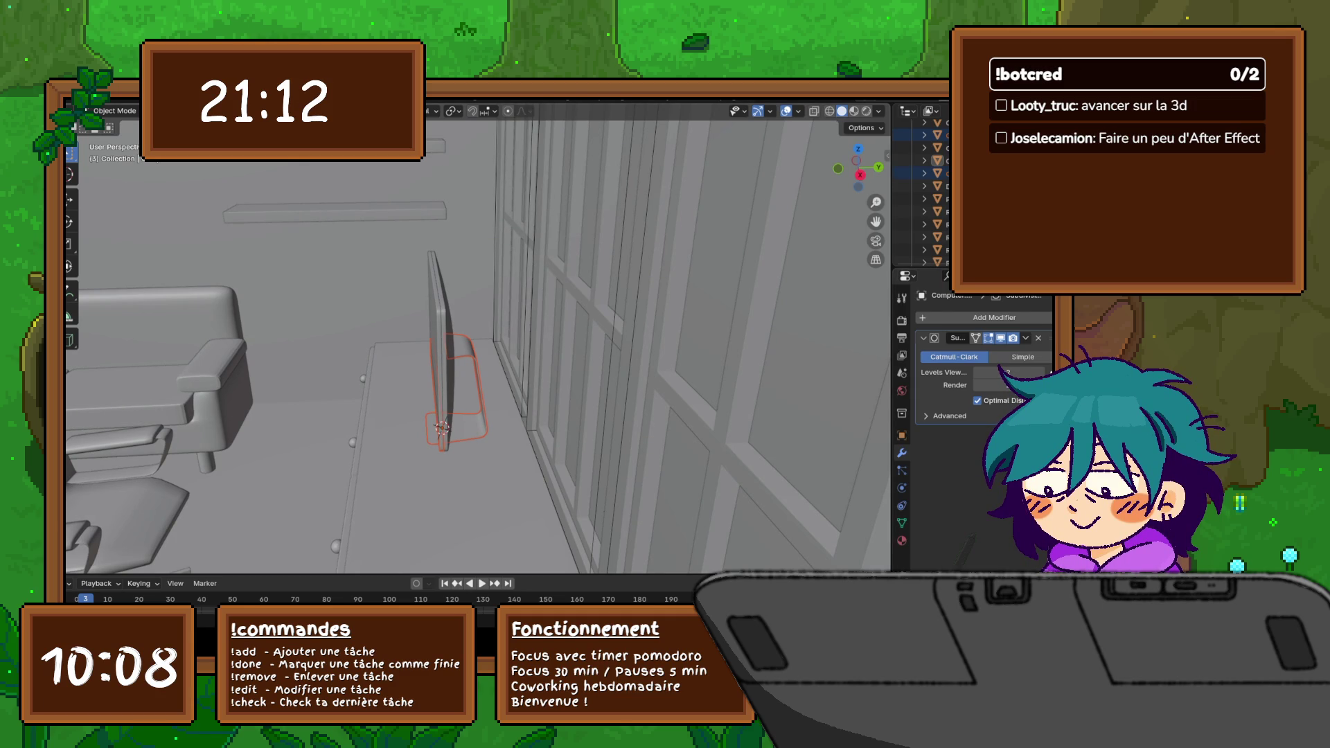
Step: Add the screen panel to the selection and bring up the parenting options with Ctrl+P
{"action": "middle_click_drag", "start_coordinate": [624, 364], "coordinate": [609, 359]}
{"action": "mouse_move", "coordinate": [479, 343]}
{"action": "middle_mouse_down"}
{"action": "mouse_move", "coordinate": [519, 343]}
{"action": "mouse_move", "coordinate": [415, 343]}
{"action": "middle_mouse_up"}
{"action": "left_click", "coordinate": [479, 301]}
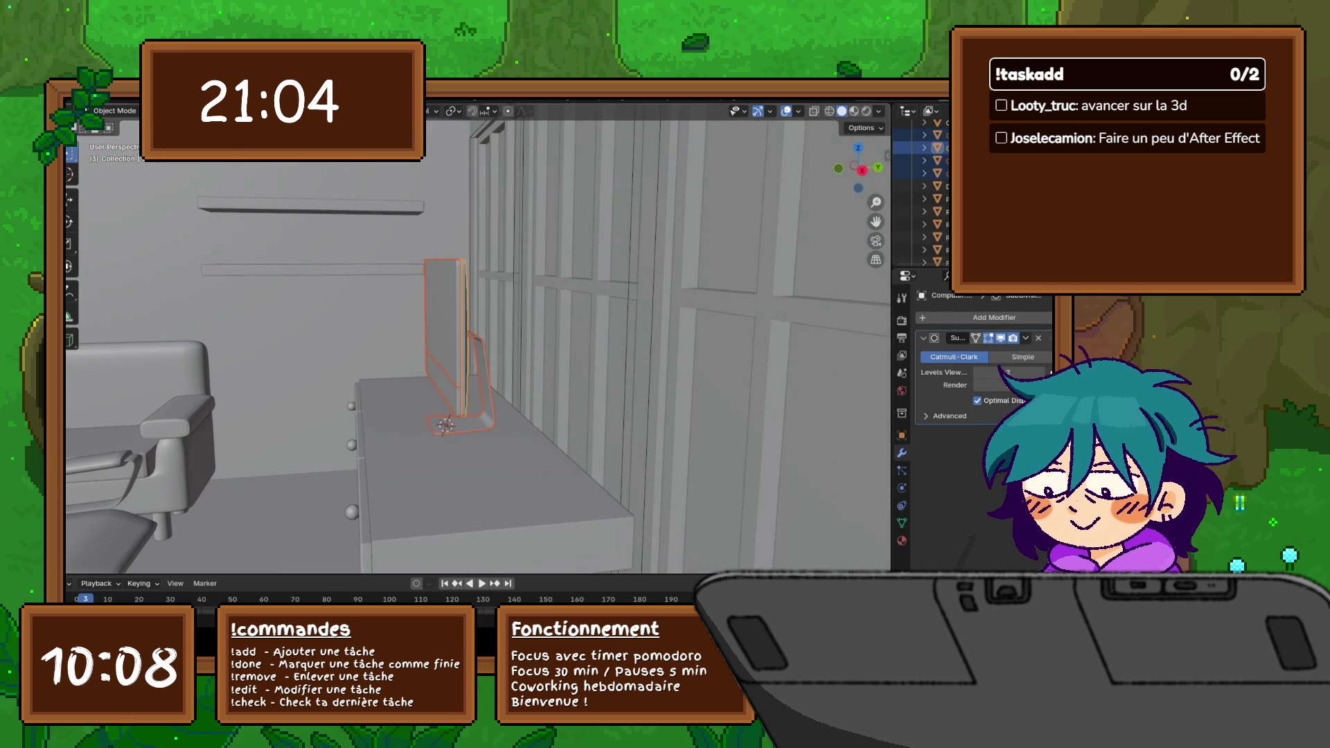
{"action": "key", "text": "ctrl+p"}
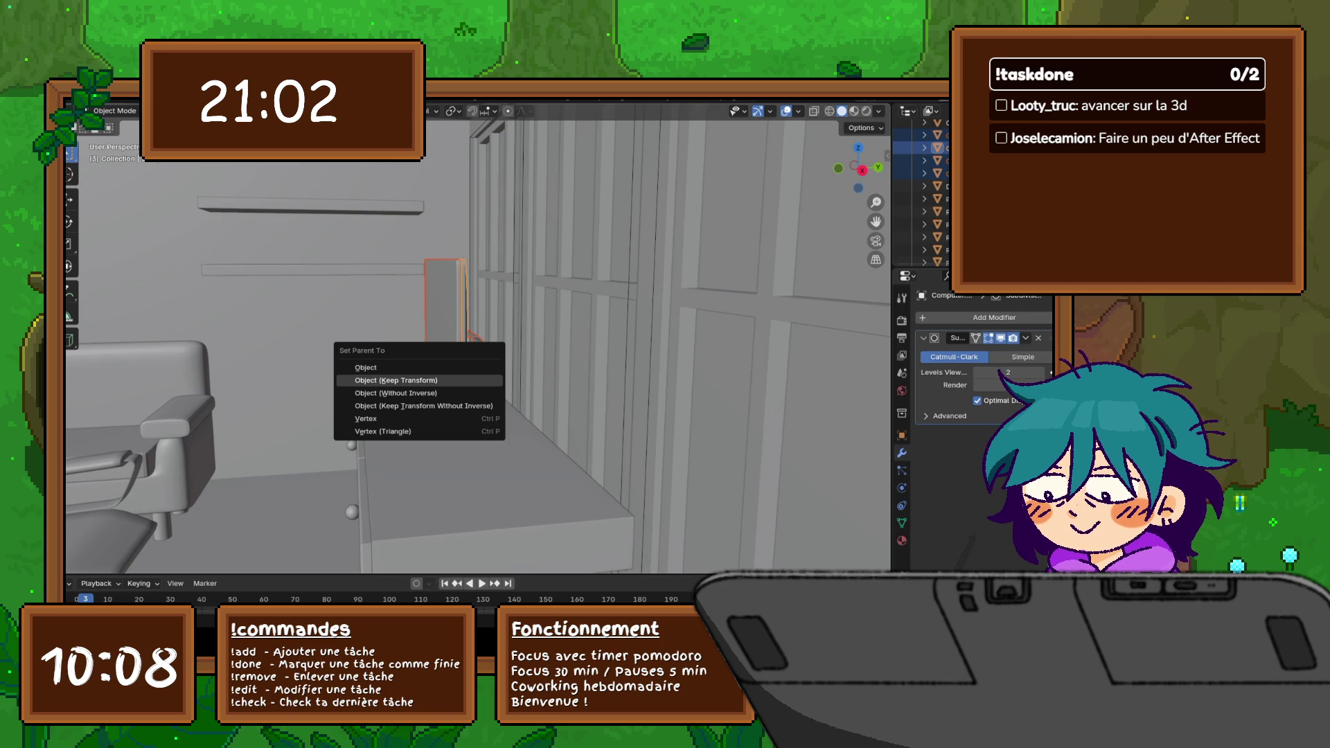
Step: Parent the stand to the screen with Object (Keep Transform) and check both objects
{"action": "left_click", "coordinate": [415, 381]}
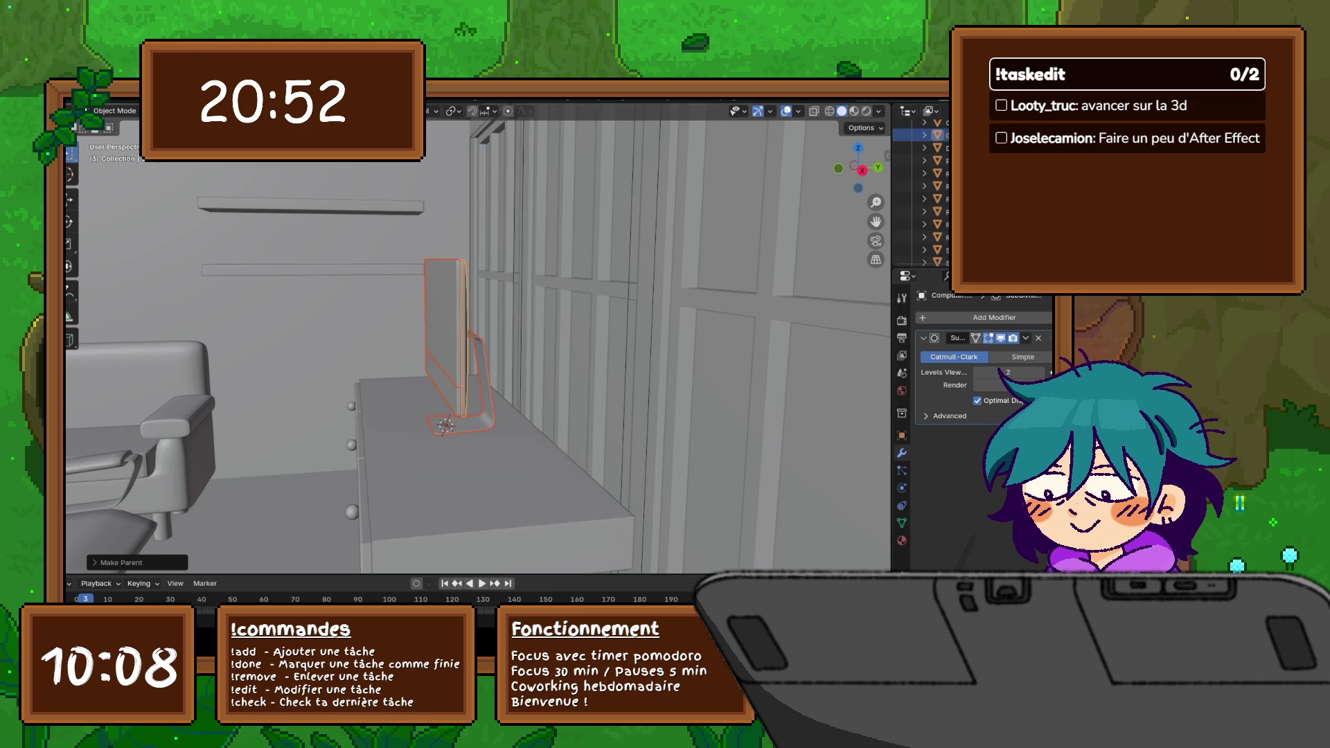
{"action": "left_click", "coordinate": [481, 379]}
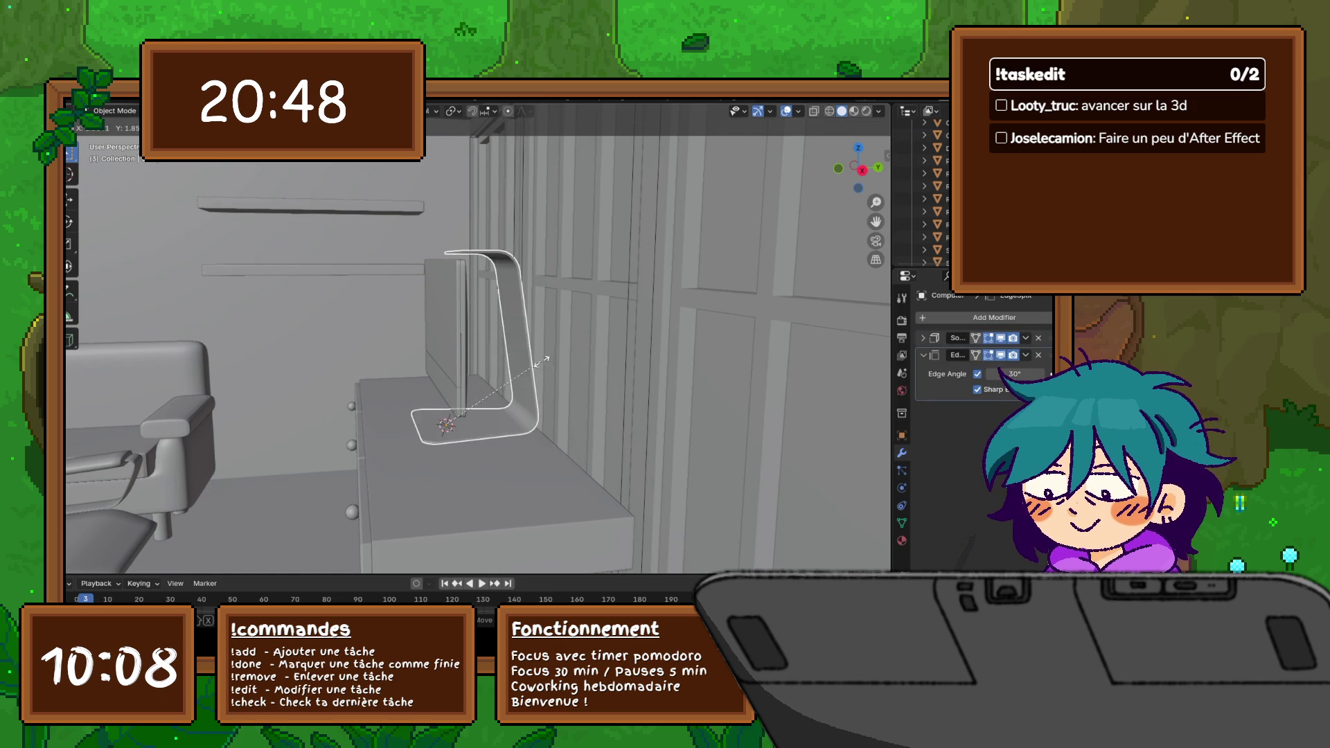
{"action": "left_click", "coordinate": [447, 381]}
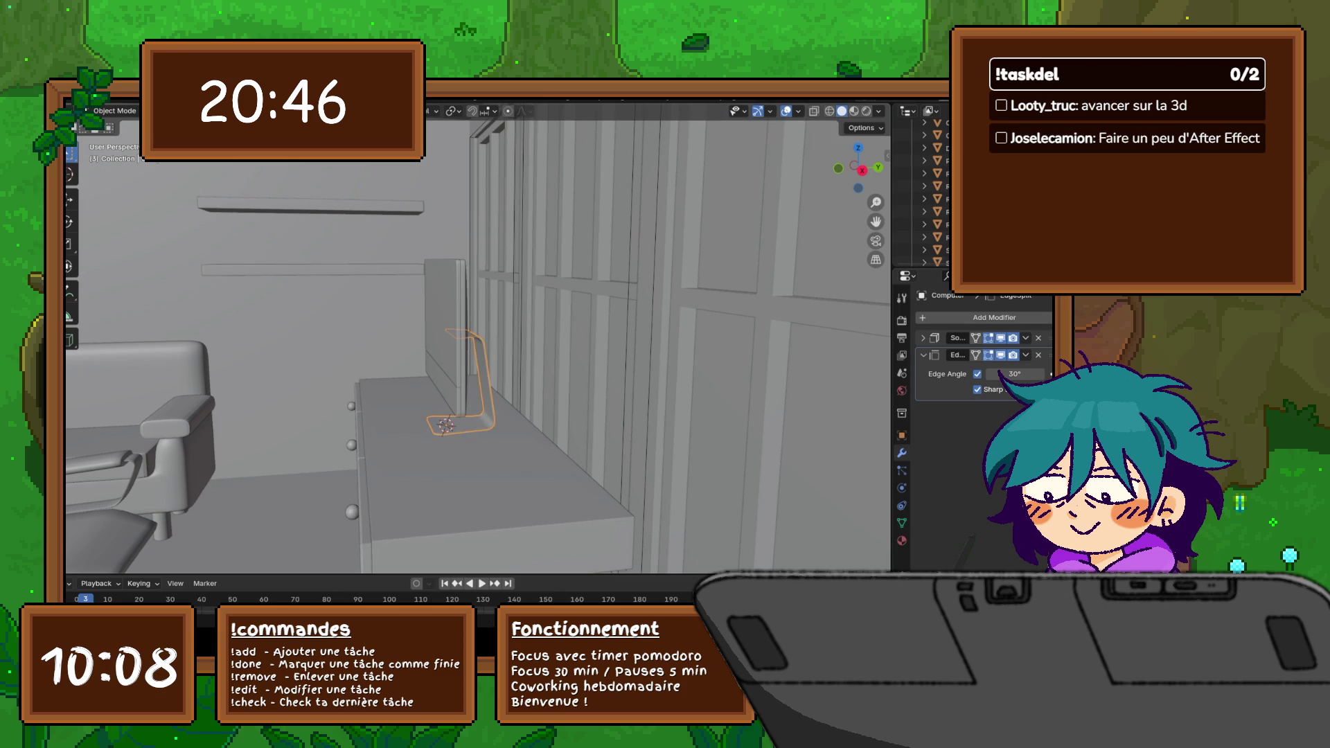
Step: Try scaling the screen, leave it unchanged, and pull back to view the whole desk
{"action": "left_click", "coordinate": [447, 338]}
{"action": "key", "text": "s"}
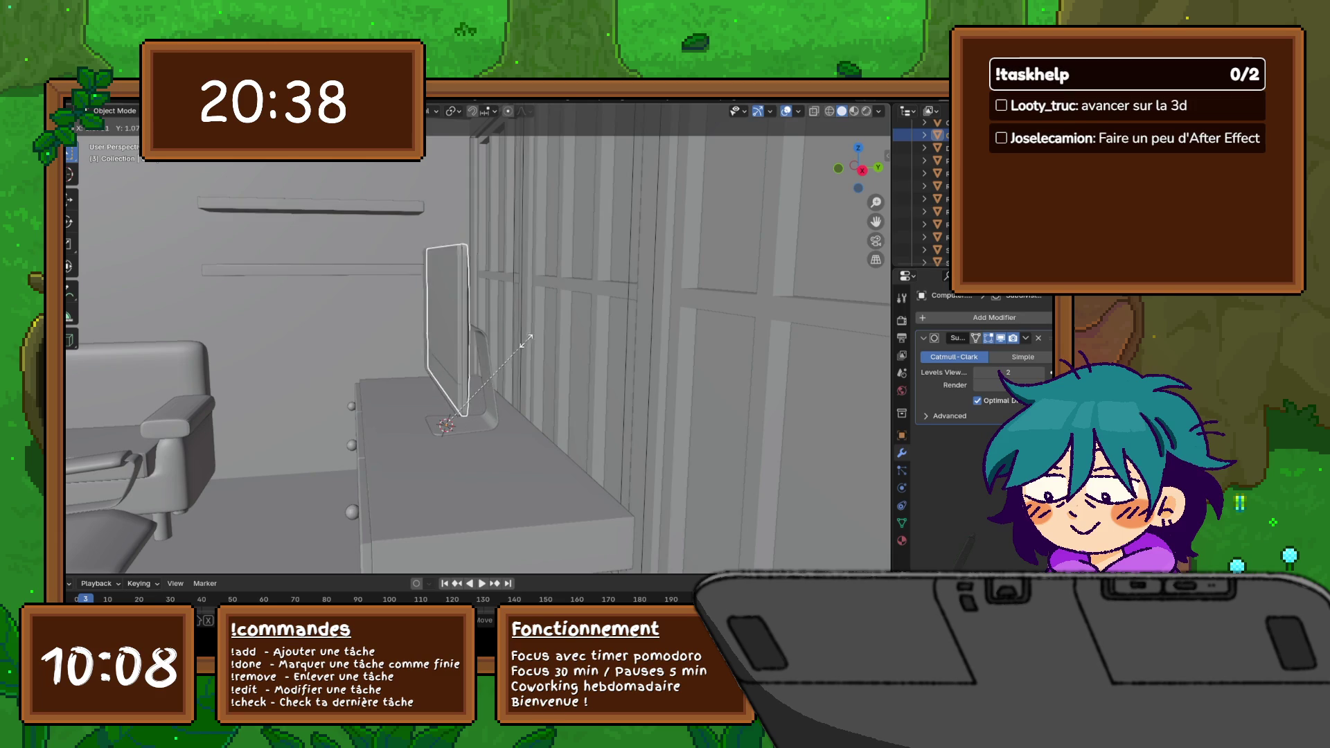
{"action": "key", "text": "Return"}
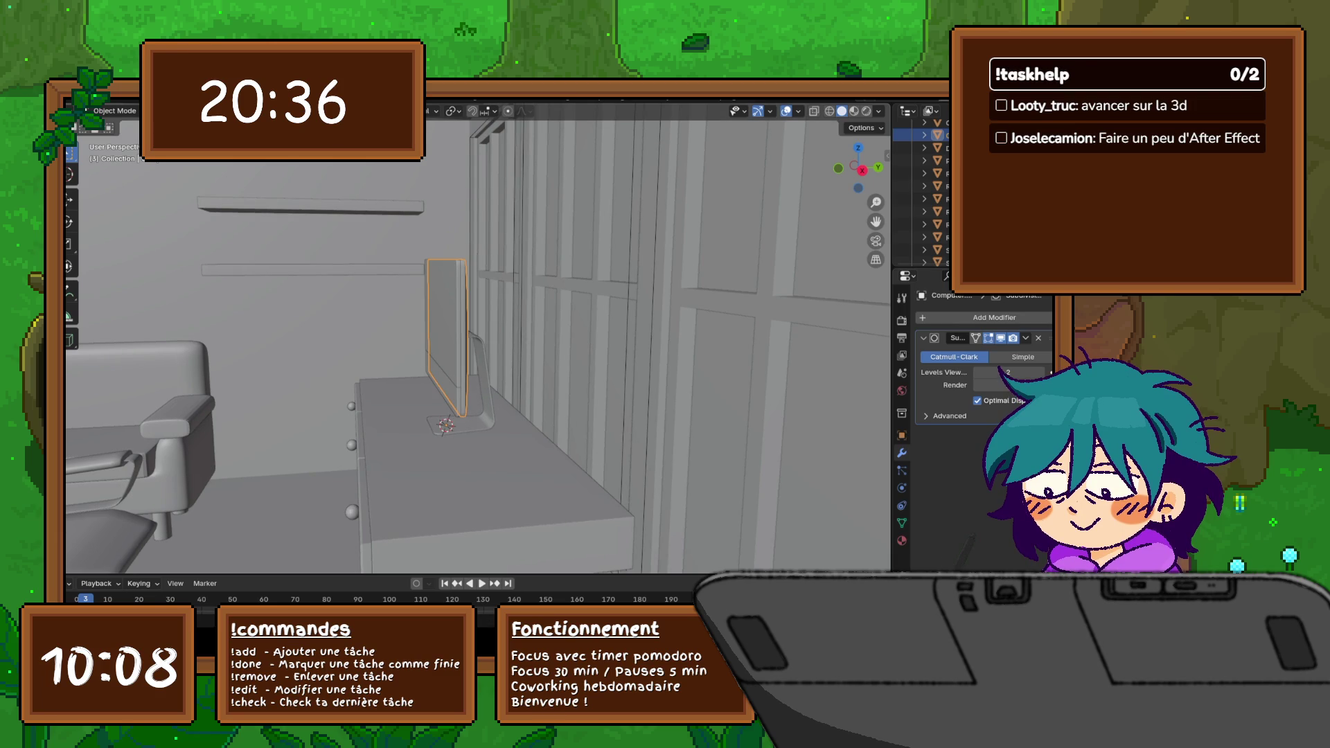
{"action": "left_click", "coordinate": [481, 375]}
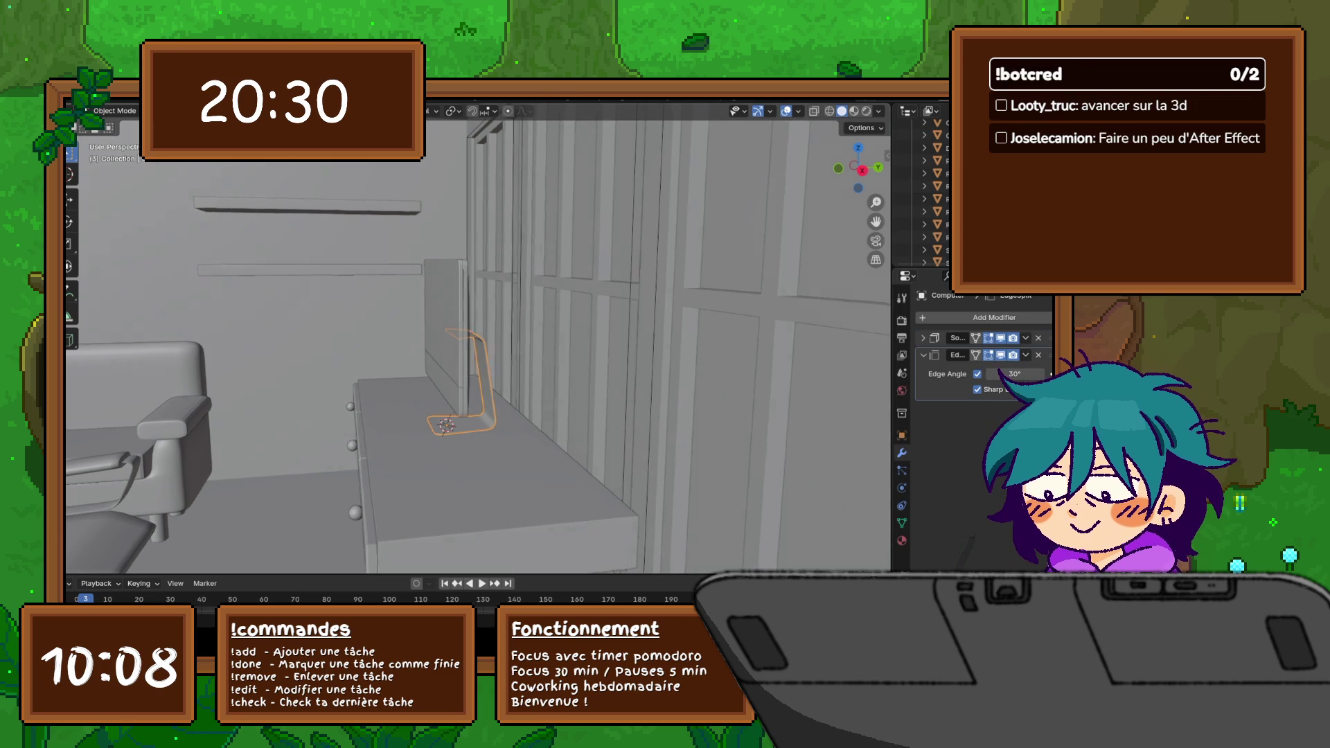
{"action": "middle_click_drag", "start_coordinate": [478, 343], "coordinate": [541, 313]}
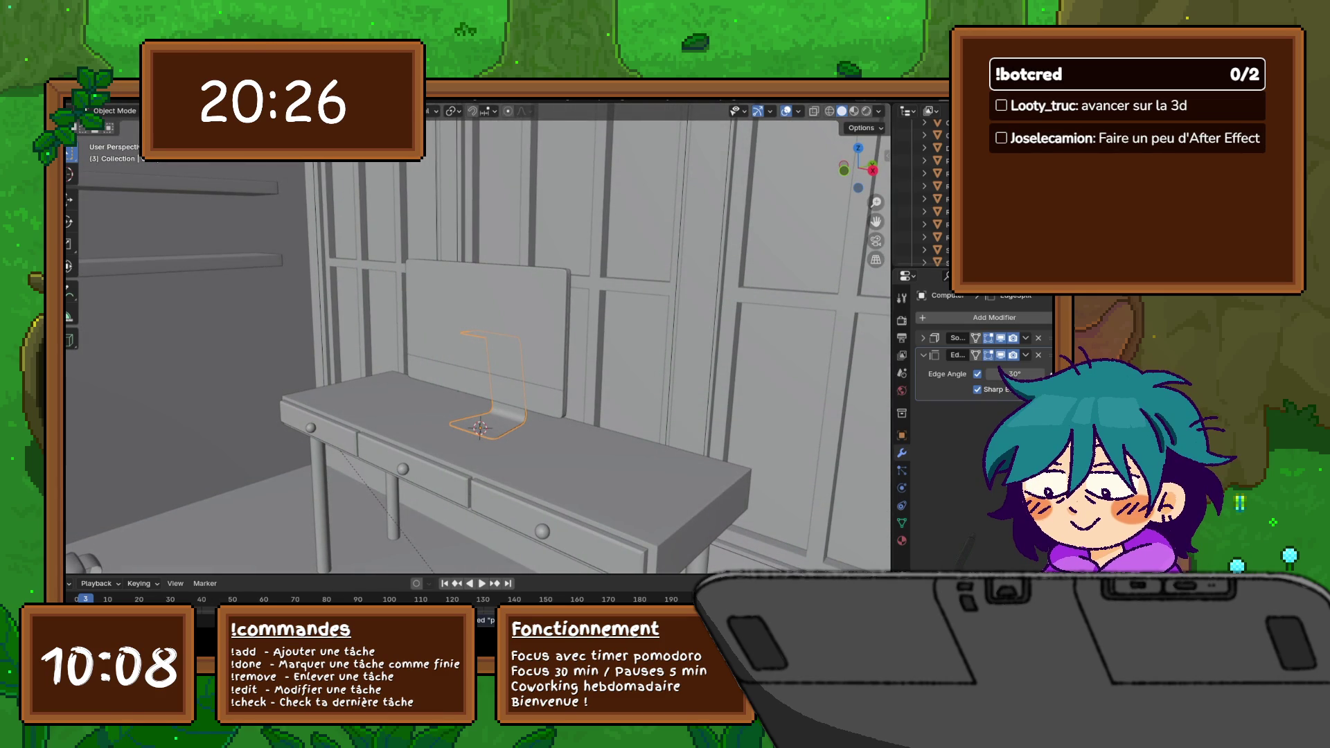
{"action": "scroll", "coordinate": [478, 338], "scroll_direction": "down", "scroll_amount": 5}
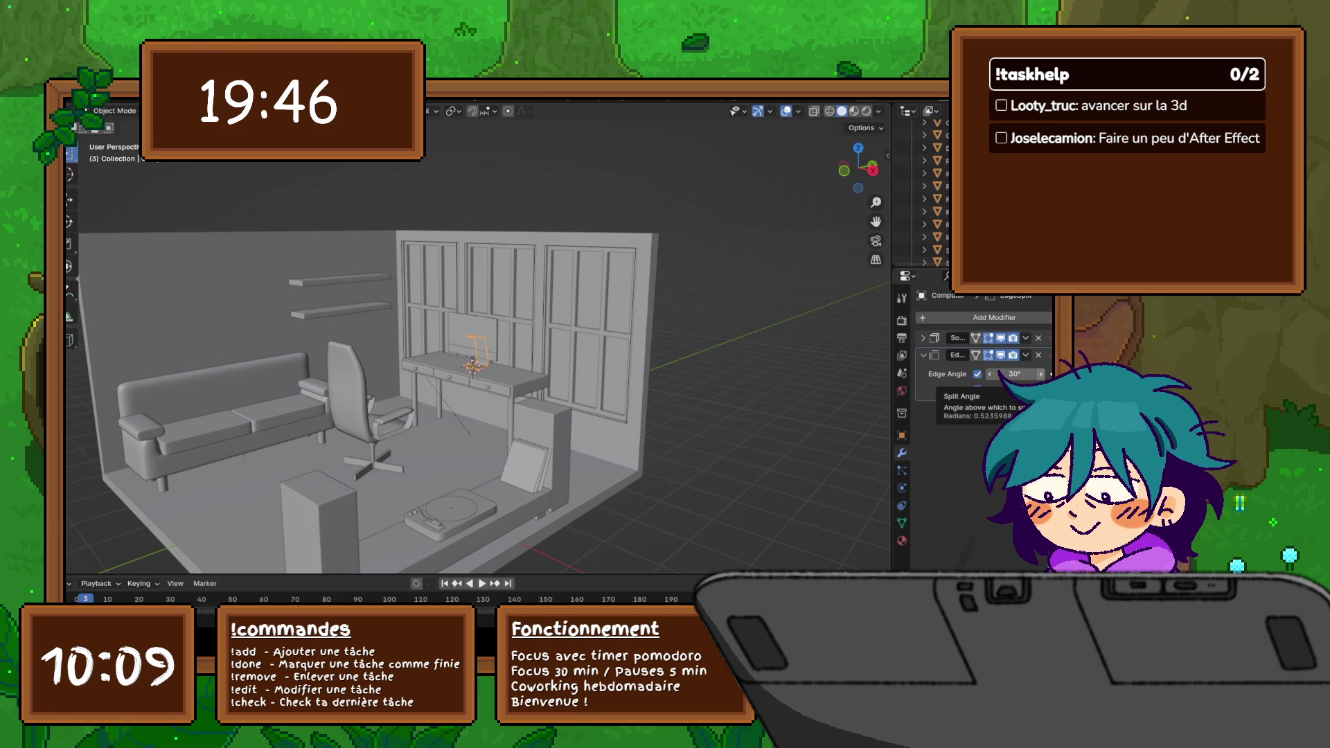
Step: Place the 3D cursor on the floor beside the tall box near the bed
{"action": "middle_click_drag", "start_coordinate": [467, 365], "coordinate": [437, 344]}
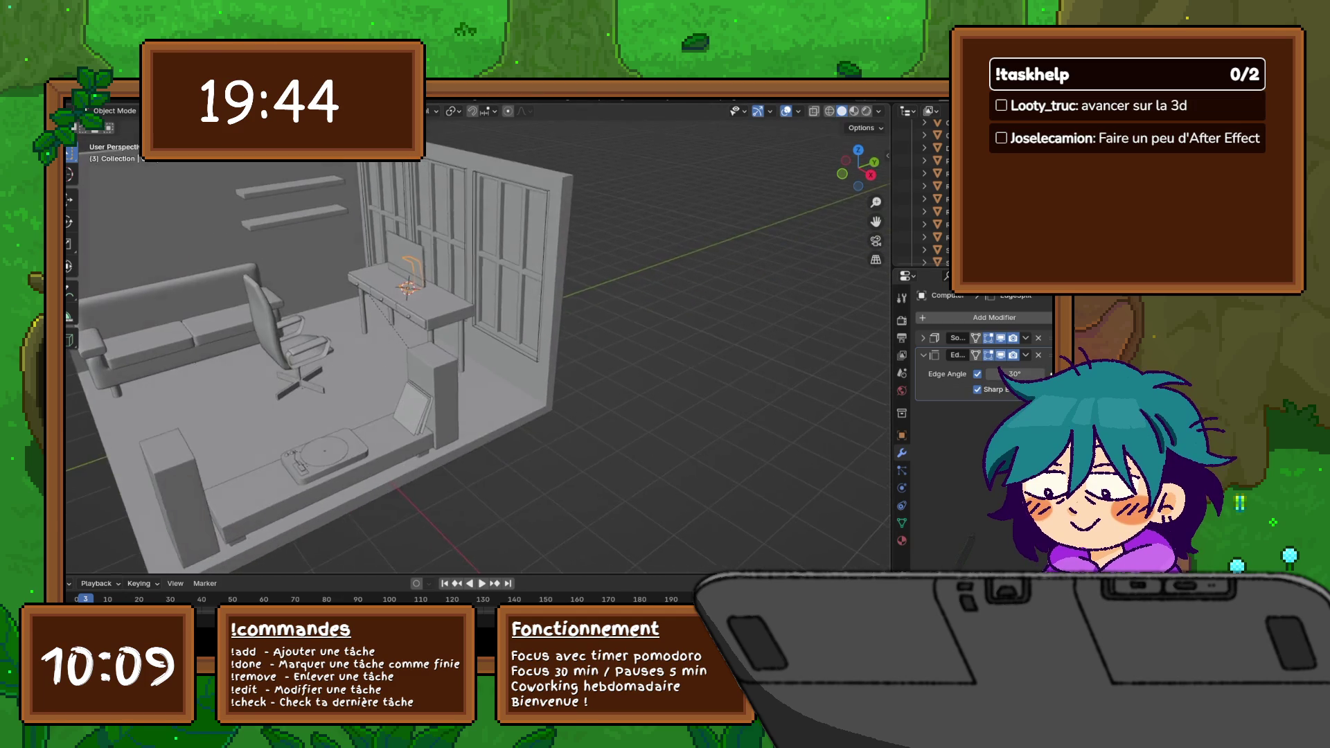
{"action": "scroll", "coordinate": [478, 343], "scroll_direction": "up", "scroll_amount": 2}
{"action": "scroll", "coordinate": [479, 343], "scroll_direction": "up", "scroll_amount": 2}
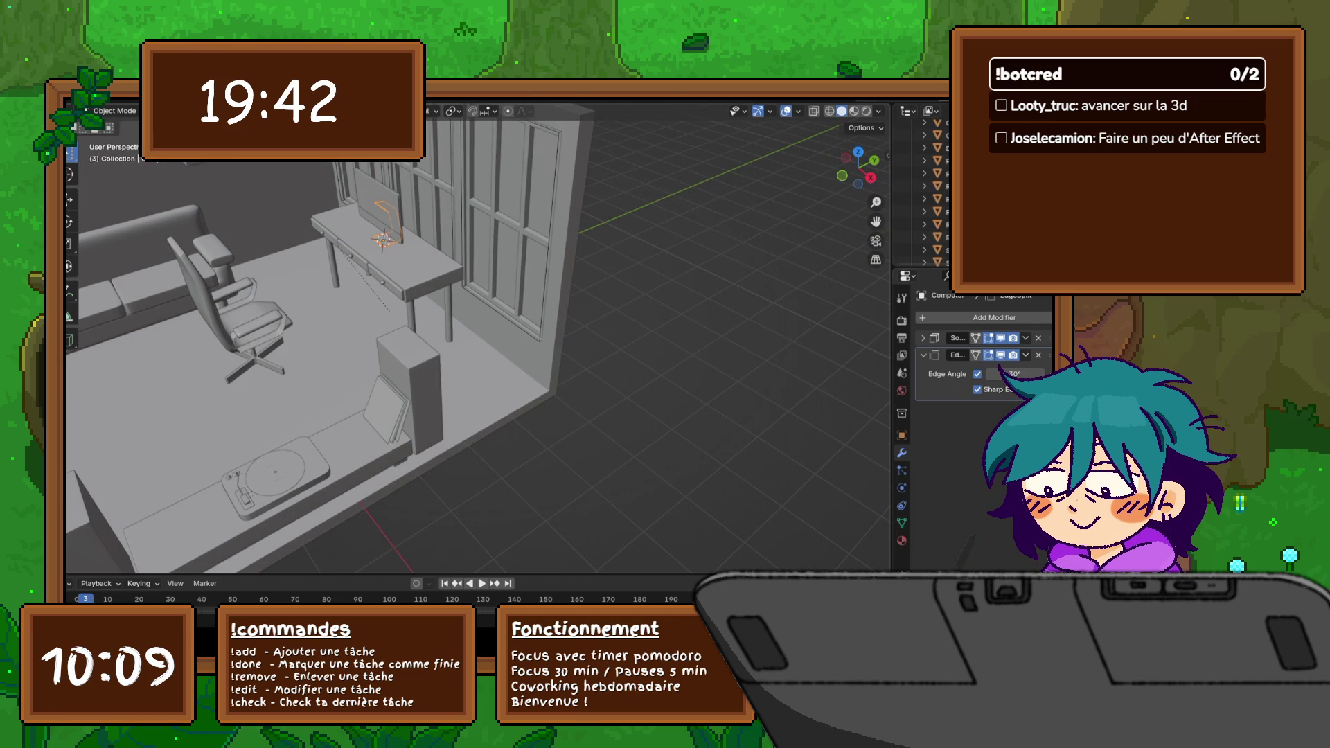
{"action": "right_click", "coordinate": [475, 406], "text": "shift"}
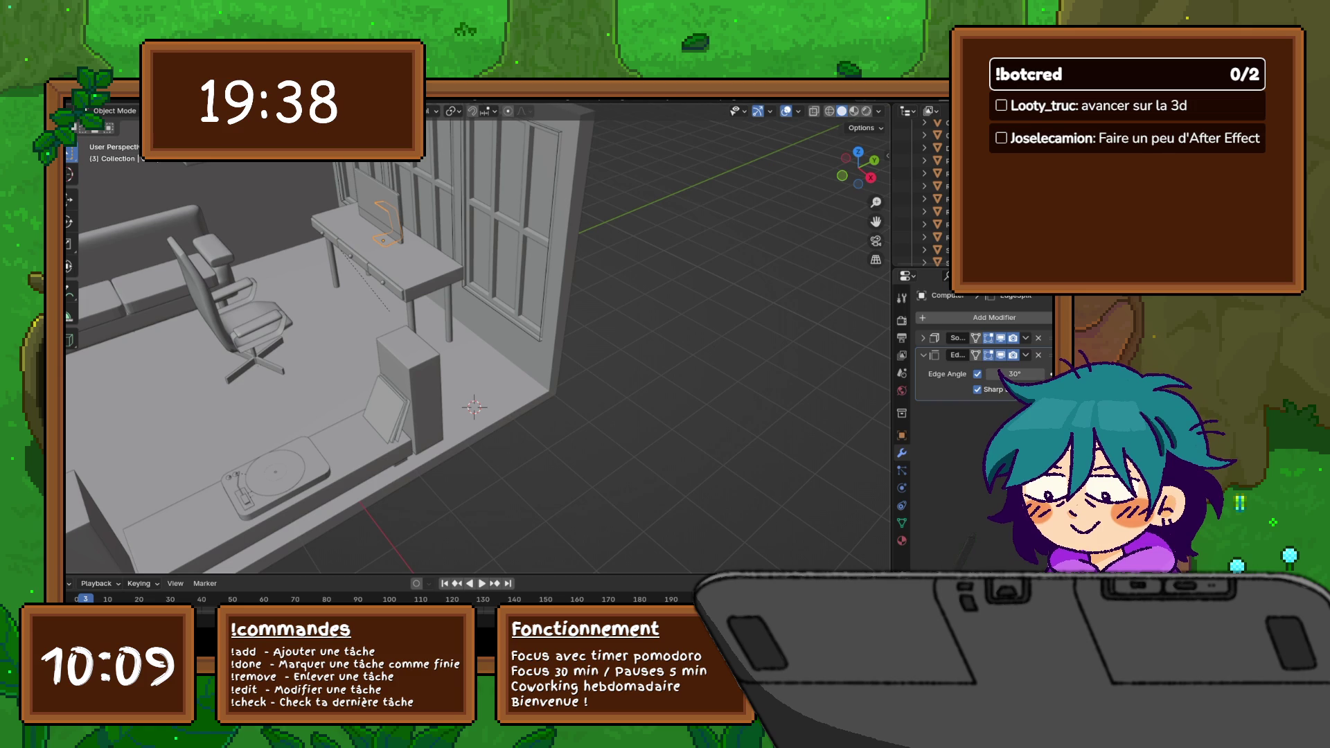
Step: Add a Single Vert mesh object named Vert at the 3D cursor via Shift+A
{"action": "key", "text": "shift+a"}
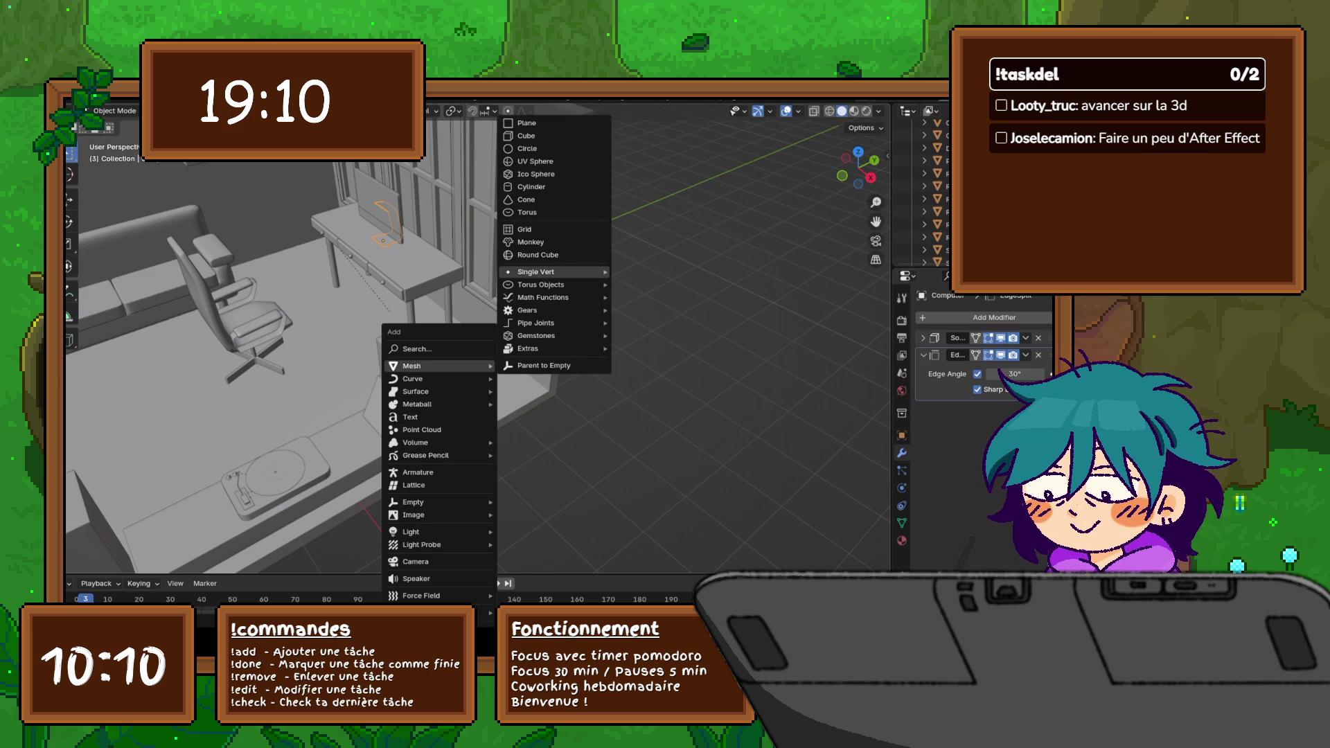
{"action": "left_click", "coordinate": [666, 272]}
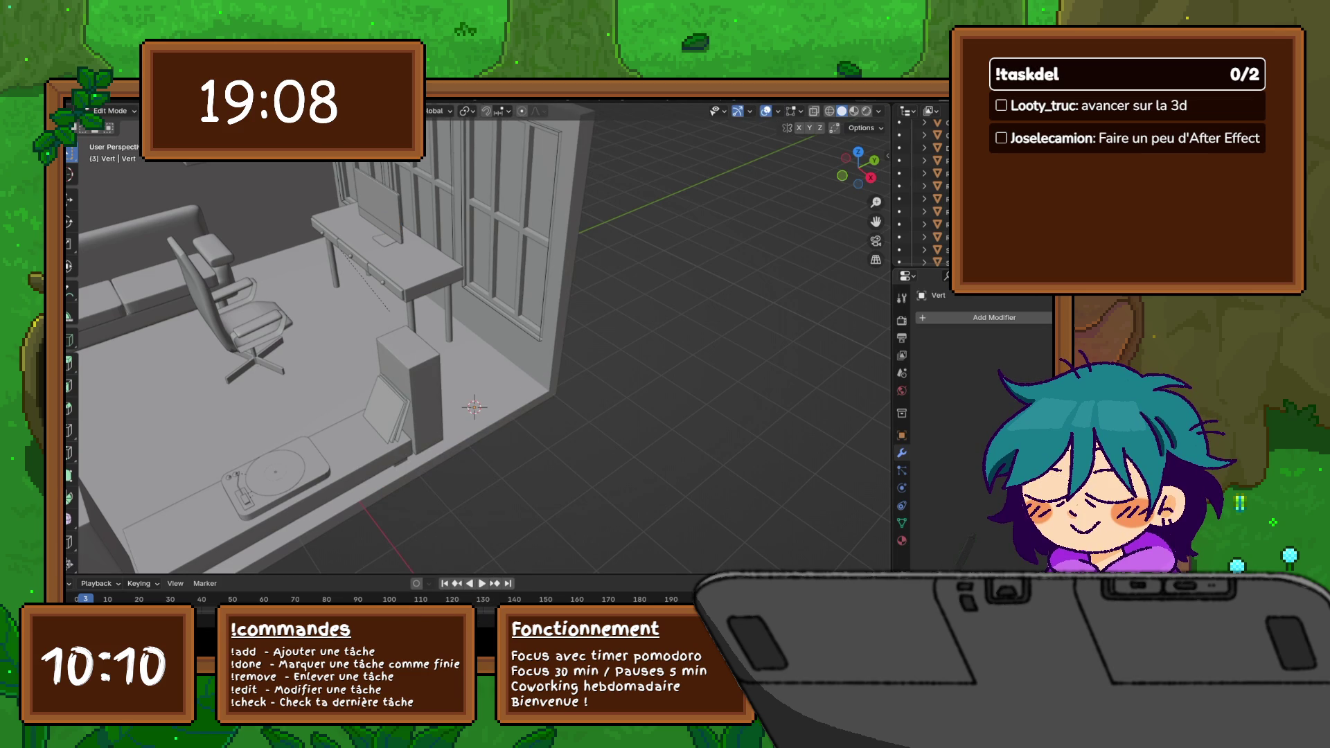
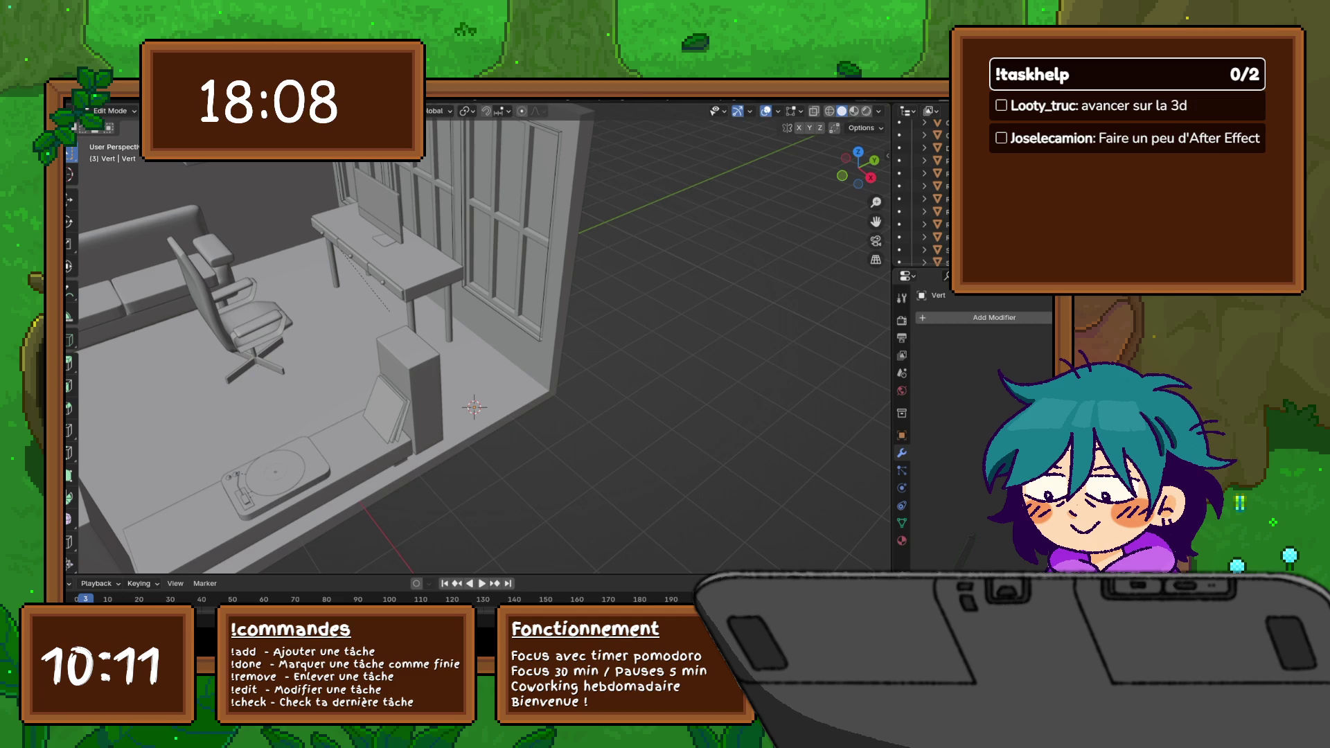
{"action": "scroll", "coordinate": [468, 343], "scroll_direction": "up", "scroll_amount": 5}
Step: Slide the lone vertex by the desk legs along Y and switch to the right-side view
{"action": "mouse_move", "coordinate": [469, 343]}
{"action": "middle_mouse_down"}
{"action": "mouse_move", "coordinate": [447, 363]}
{"action": "mouse_move", "coordinate": [453, 348]}
{"action": "middle_mouse_up"}
{"action": "scroll", "coordinate": [926, 198], "scroll_direction": "up", "scroll_amount": 3}
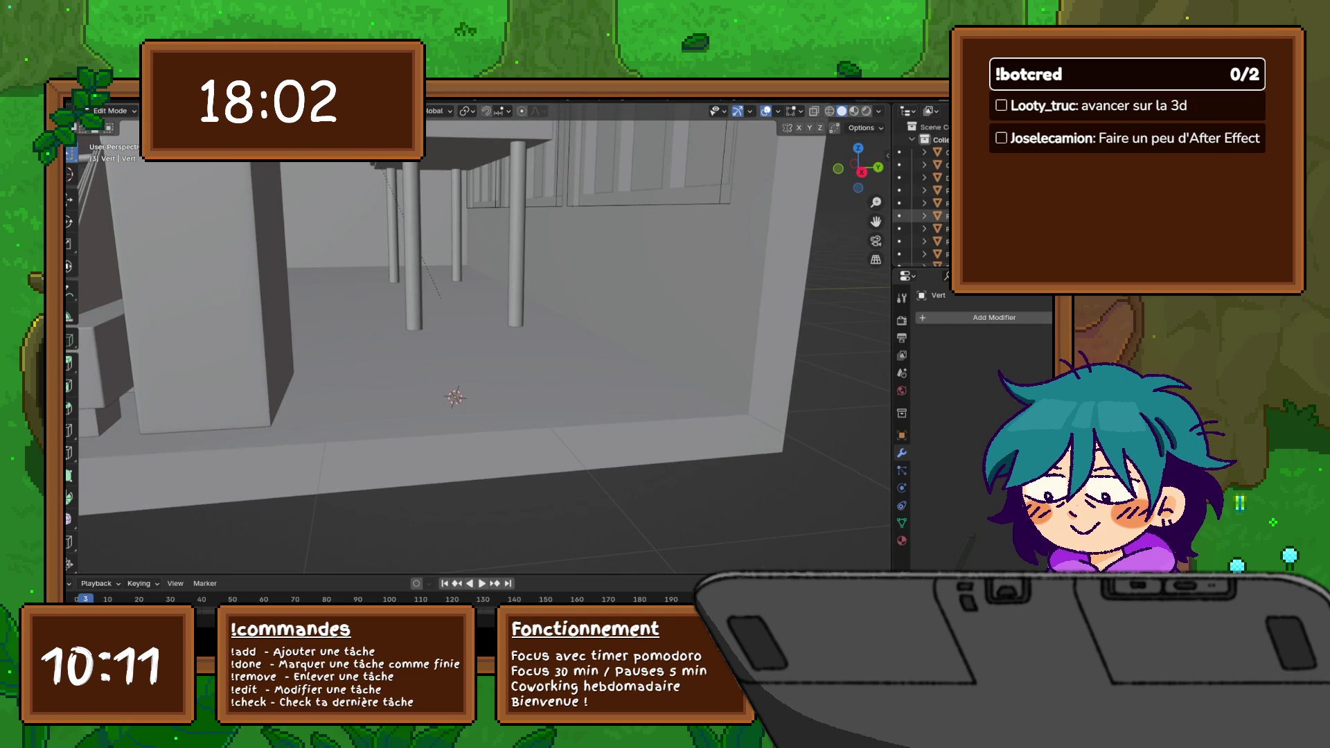
{"action": "scroll", "coordinate": [920, 209], "scroll_direction": "down", "scroll_amount": 4}
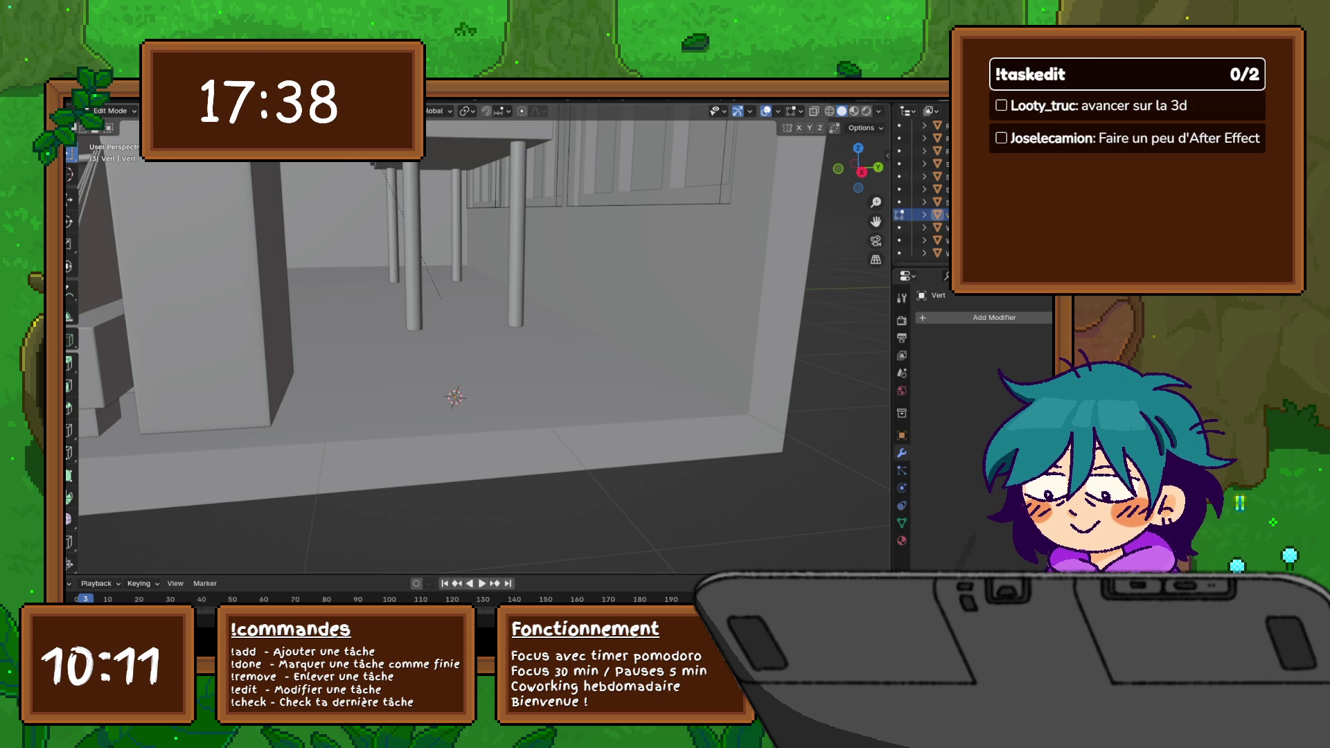
{"action": "scroll", "coordinate": [485, 337], "scroll_direction": "up", "scroll_amount": 2}
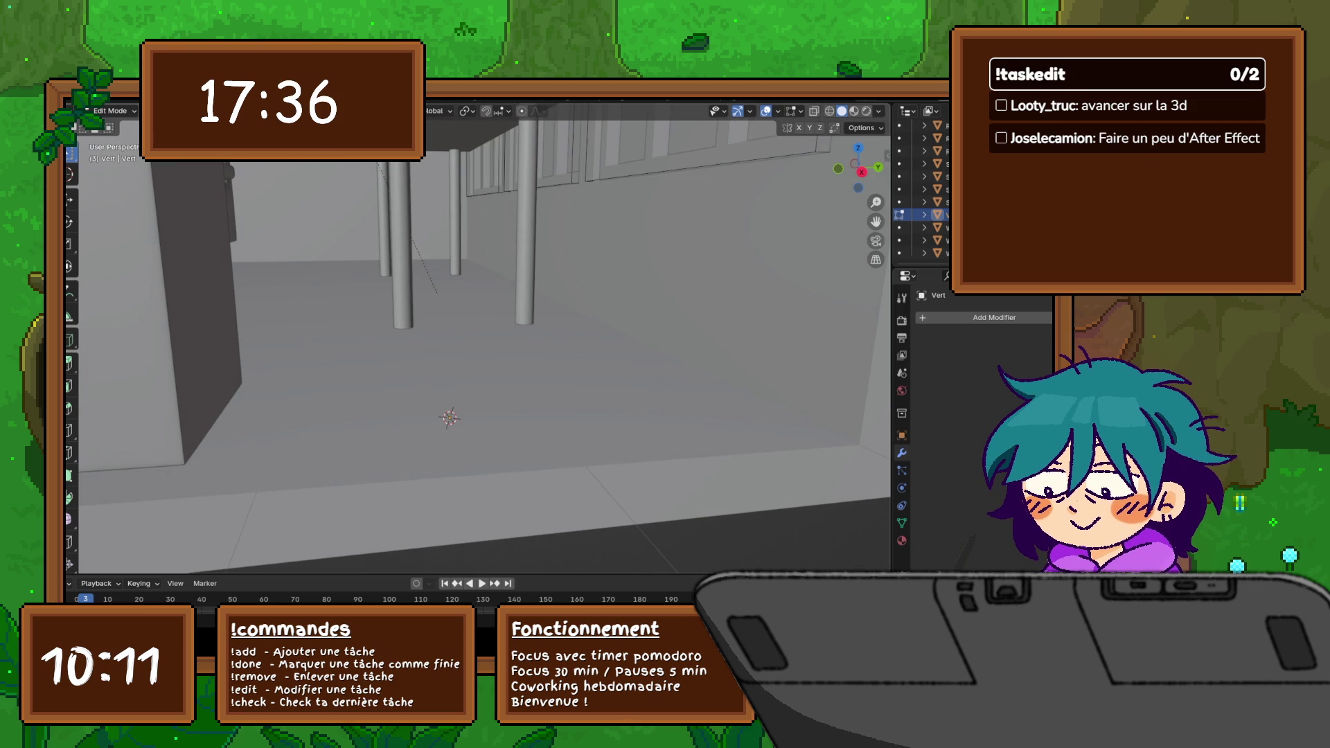
{"action": "mouse_move", "coordinate": [484, 337]}
{"action": "middle_mouse_down"}
{"action": "mouse_move", "coordinate": [551, 317]}
{"action": "mouse_move", "coordinate": [530, 364]}
{"action": "middle_mouse_up"}
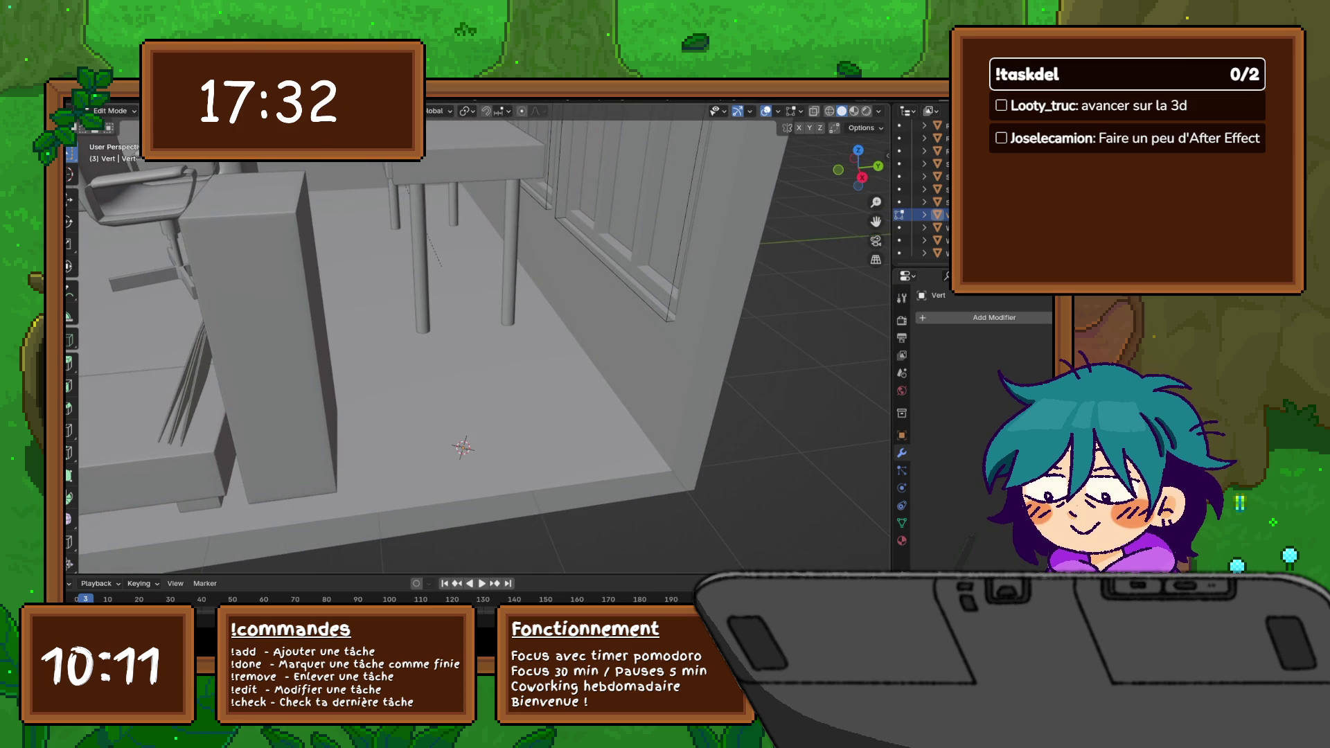
{"action": "key", "text": "g"}
{"action": "key", "text": "y"}
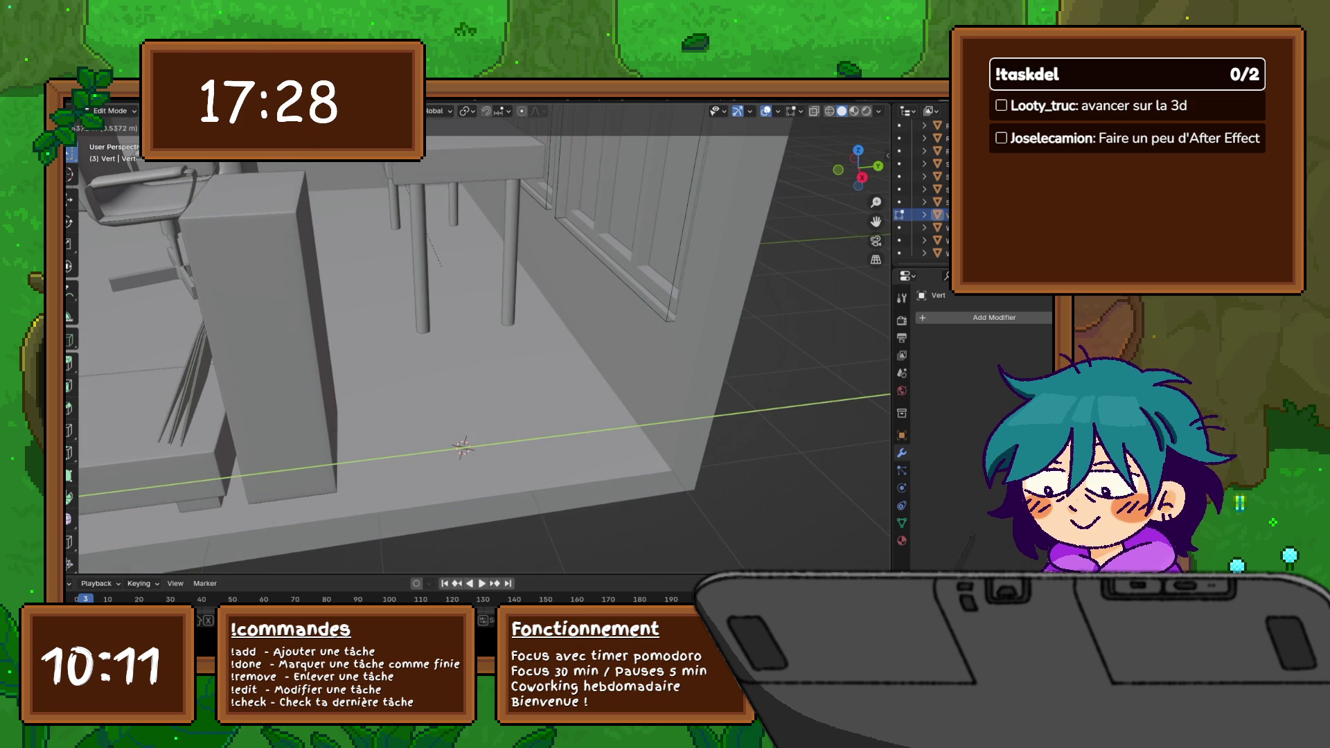
{"action": "key", "text": "Return"}
{"action": "key", "text": "KP_3"}
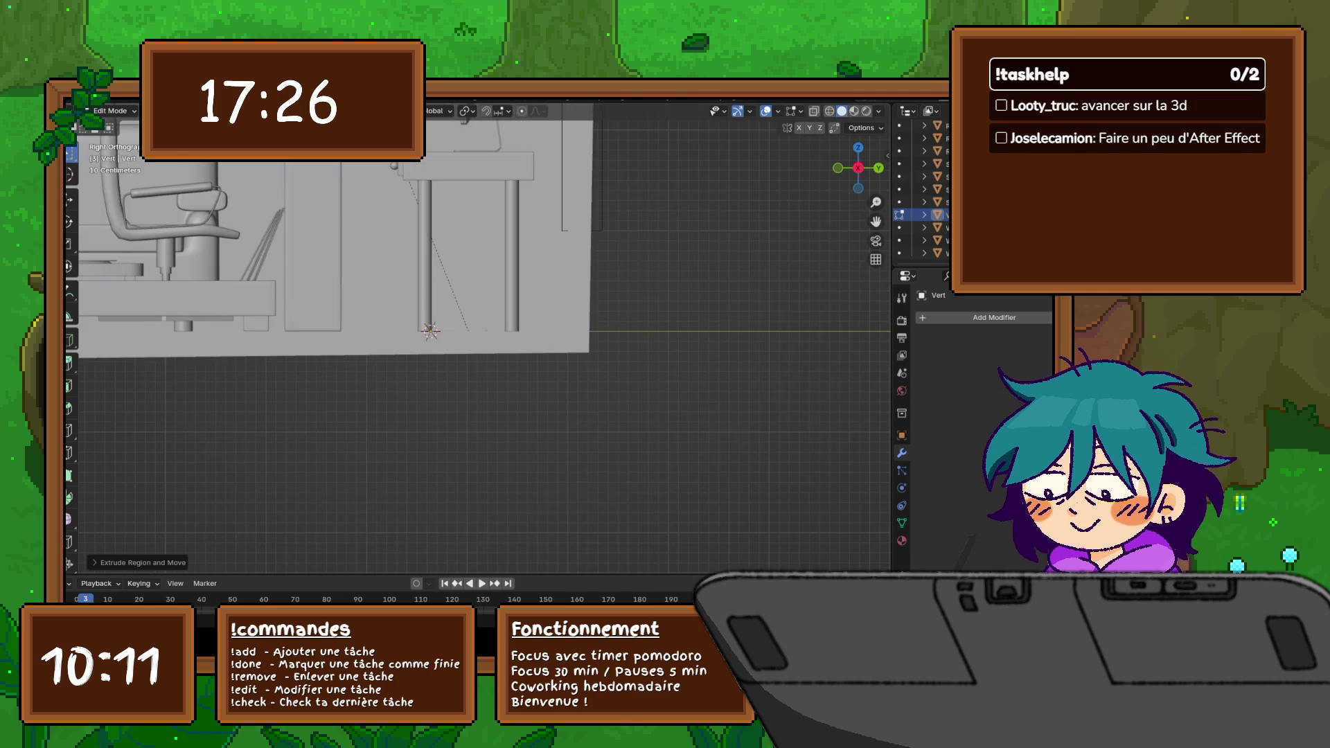
{"action": "scroll", "coordinate": [468, 339], "scroll_direction": "up", "scroll_amount": 3}
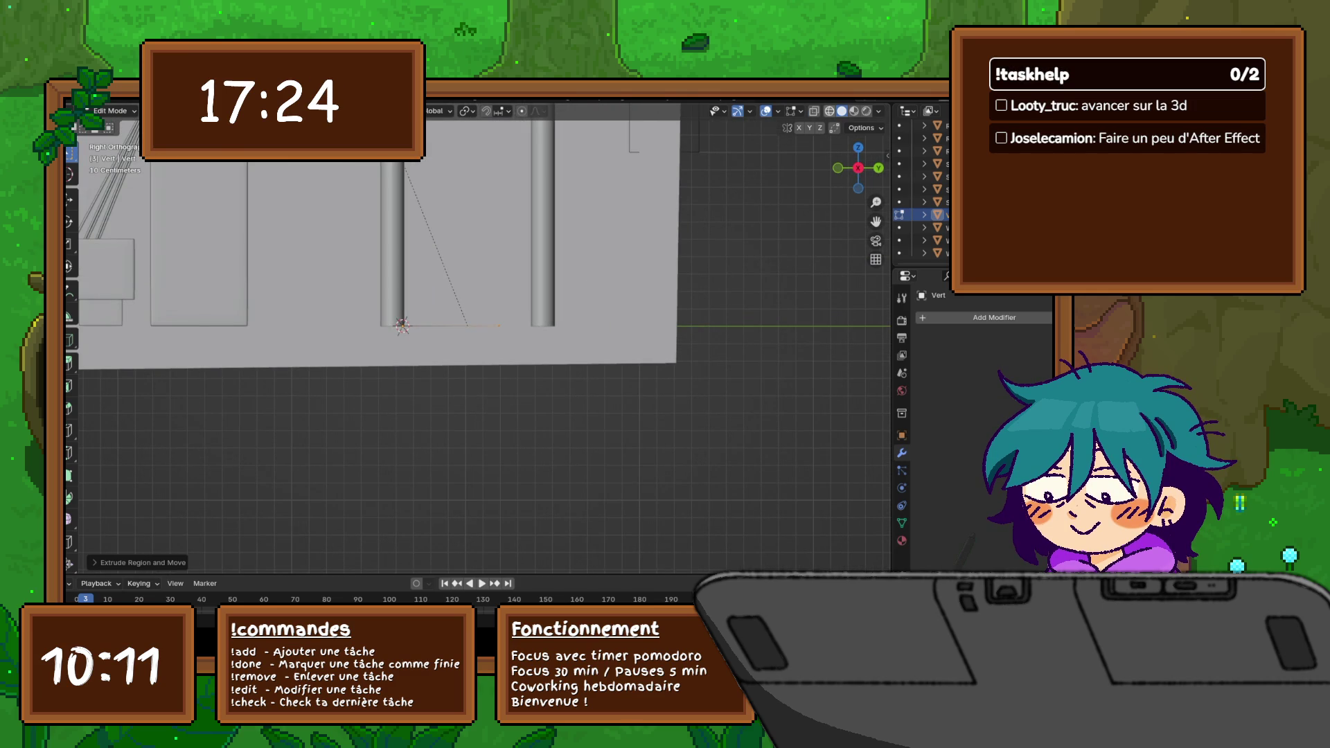
Step: In wireframe, extrude a slanted edge then a vertical edge upward to form the pot profile
{"action": "key", "text": "shift+z"}
{"action": "scroll", "coordinate": [417, 260], "scroll_direction": "up", "scroll_amount": 2}
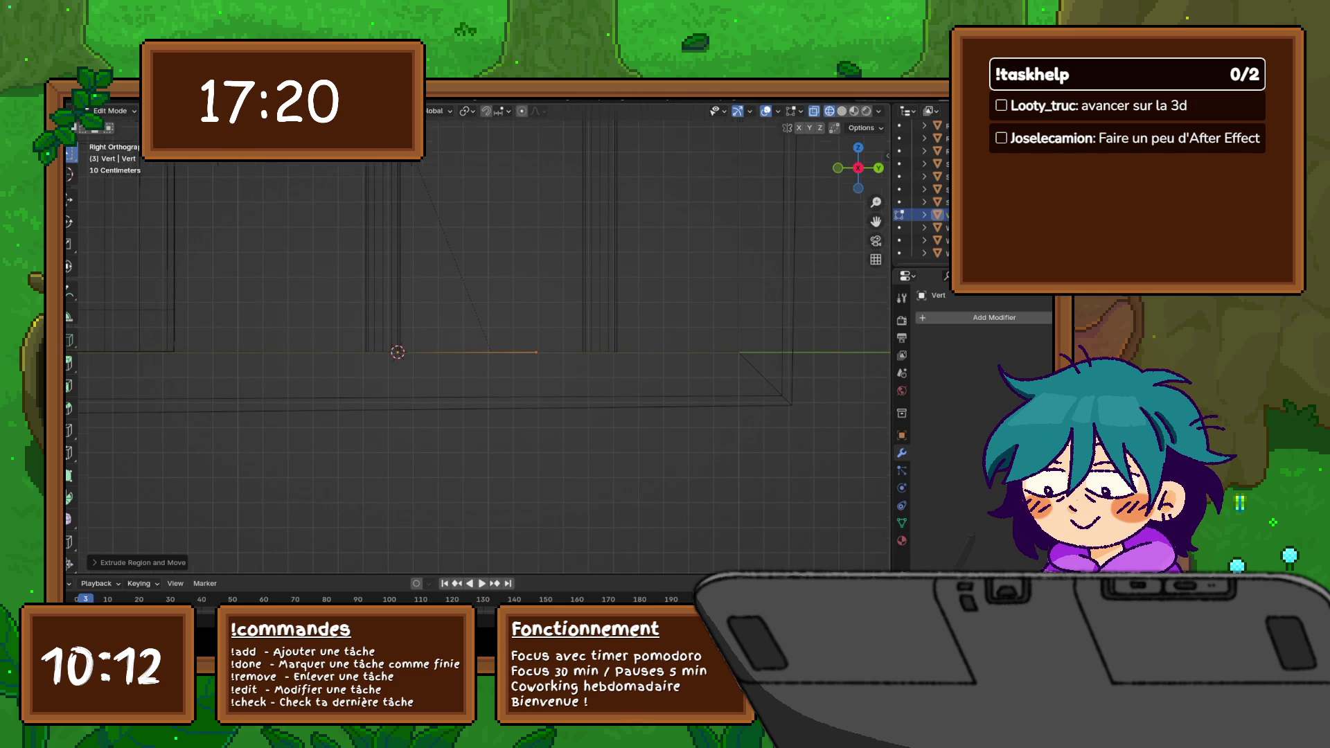
{"action": "scroll", "coordinate": [479, 343], "scroll_direction": "down", "scroll_amount": 2}
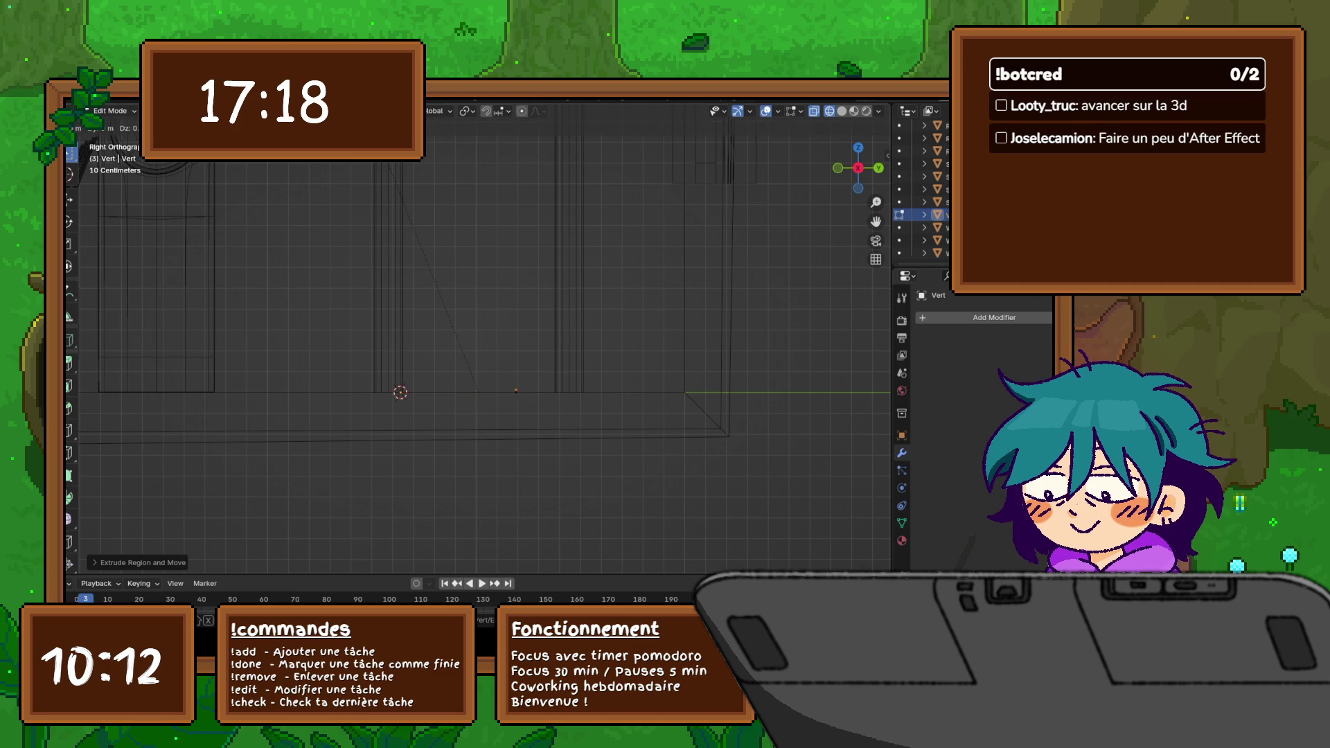
{"action": "key", "text": "e"}
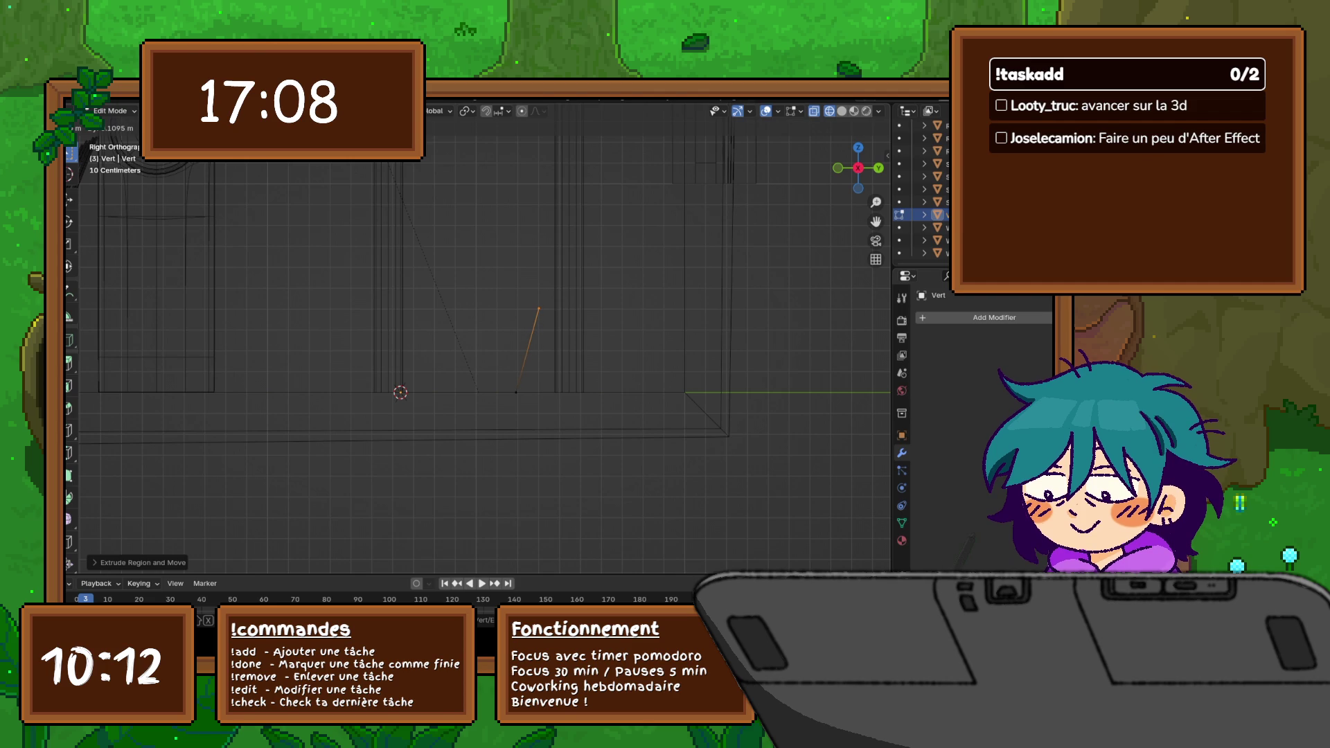
{"action": "key", "text": "z"}
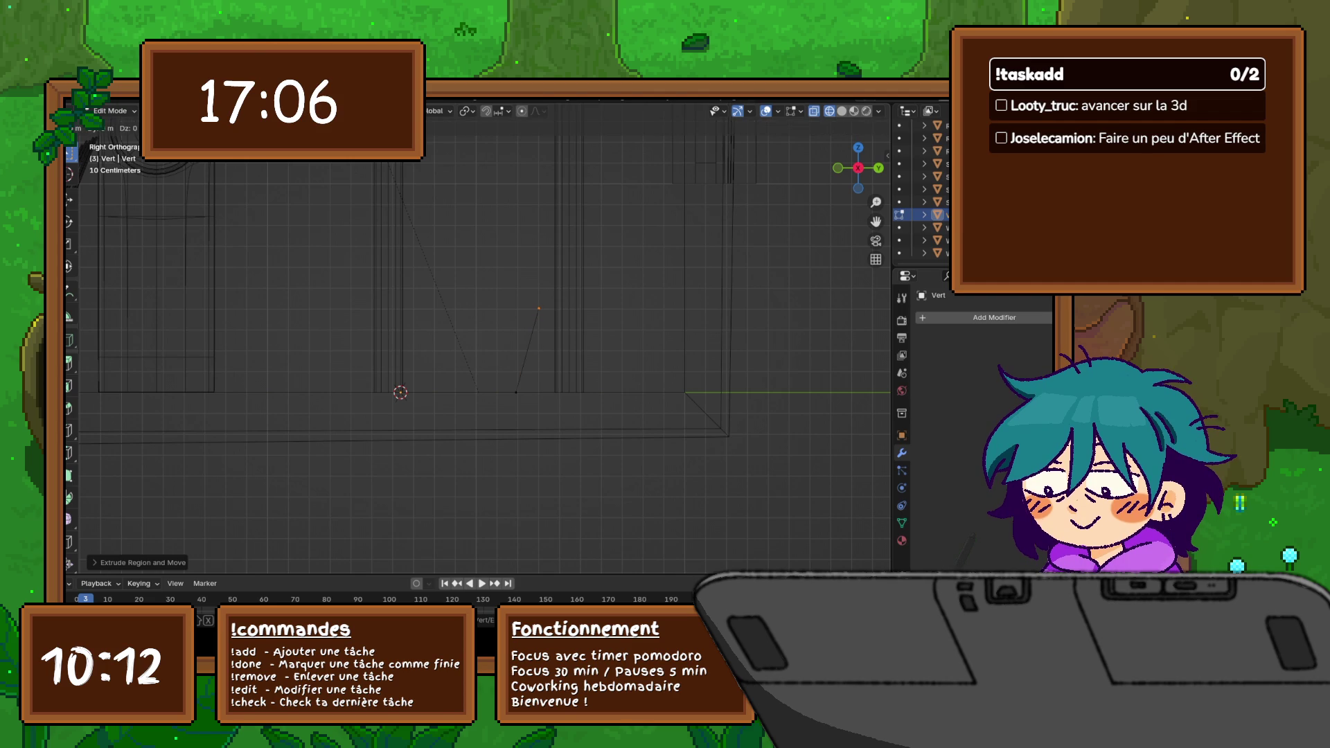
{"action": "key", "text": "z"}
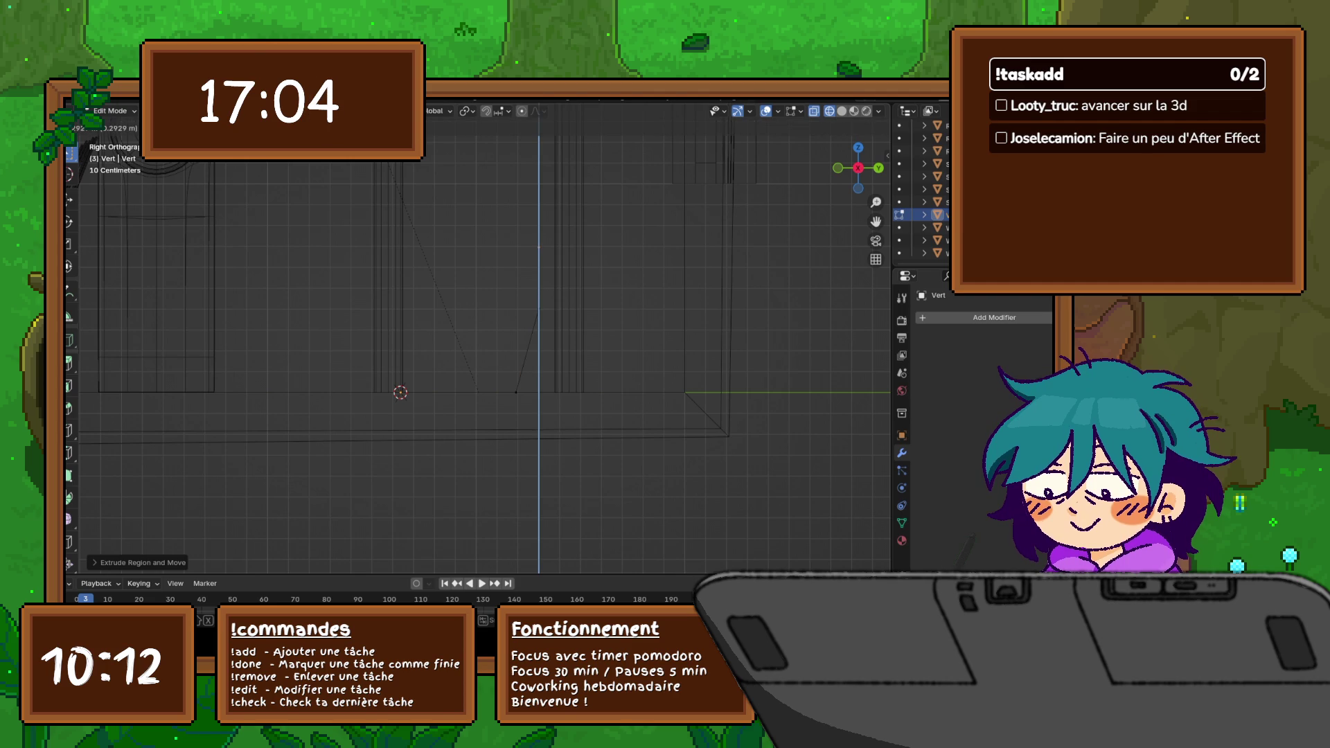
{"action": "key", "text": "Return"}
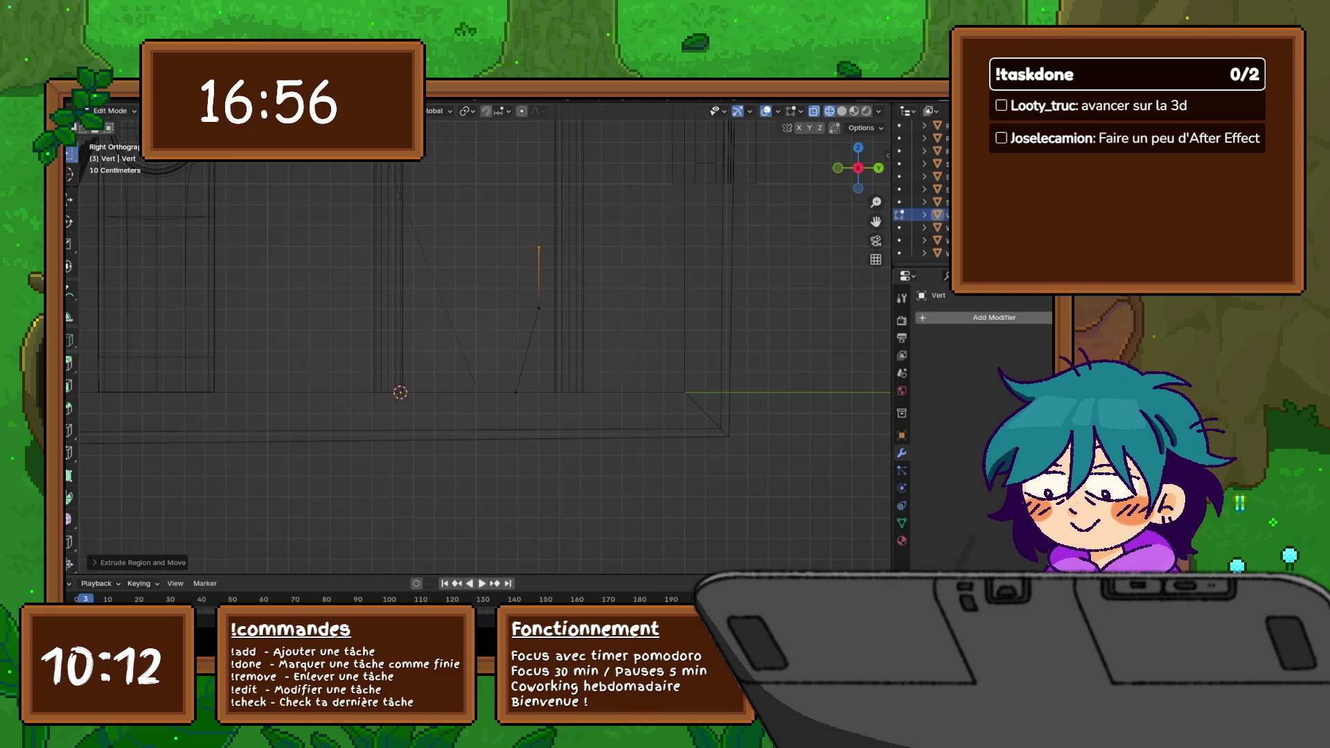
{"action": "left_click", "coordinate": [931, 317]}
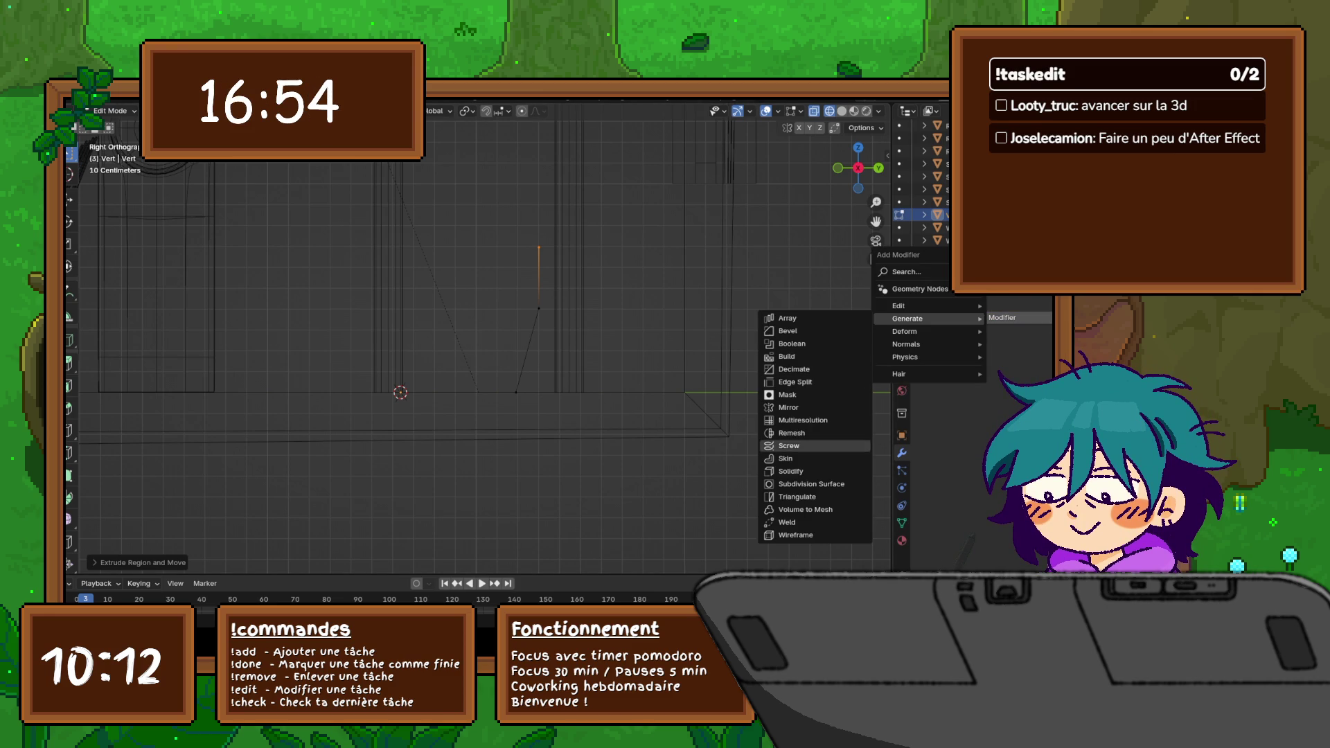
Step: Add a Screw modifier revolving the profile 360 degrees into a round bowl
{"action": "left_click", "coordinate": [793, 445]}
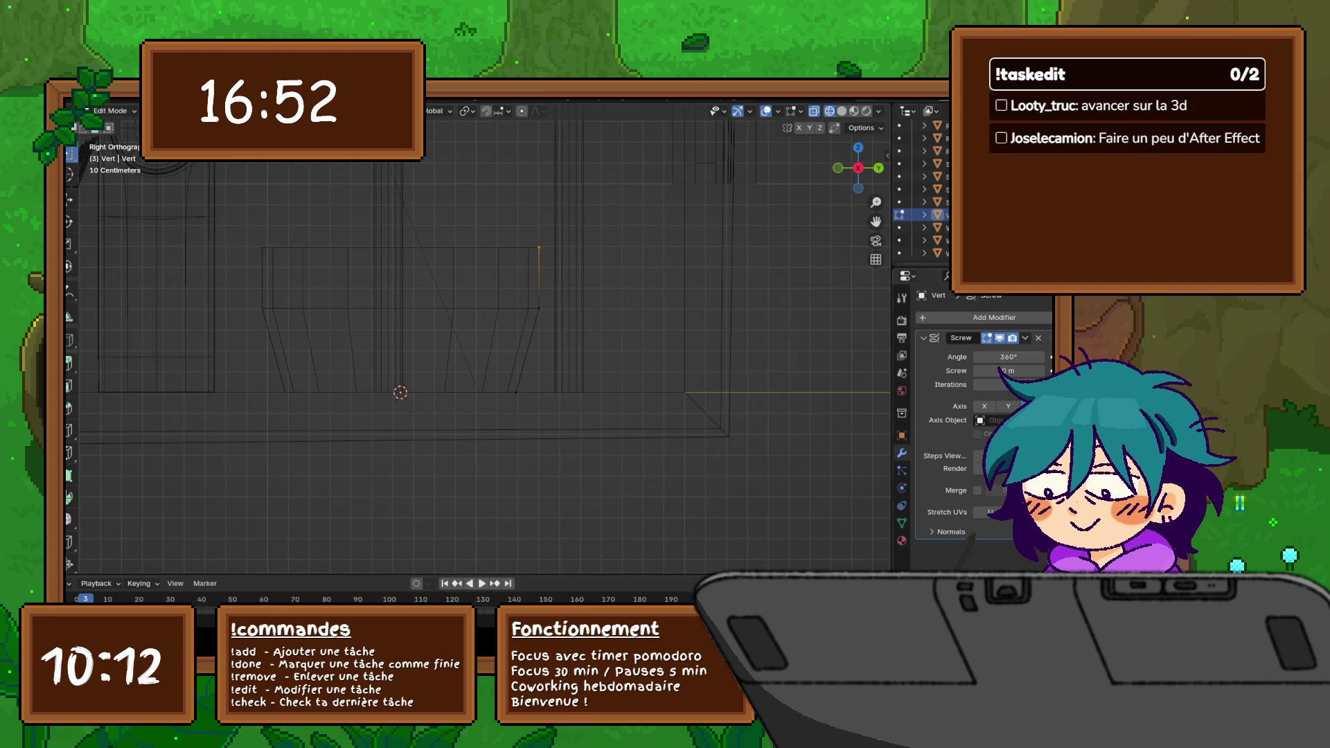
{"action": "middle_click_drag", "start_coordinate": [478, 343], "coordinate": [540, 312]}
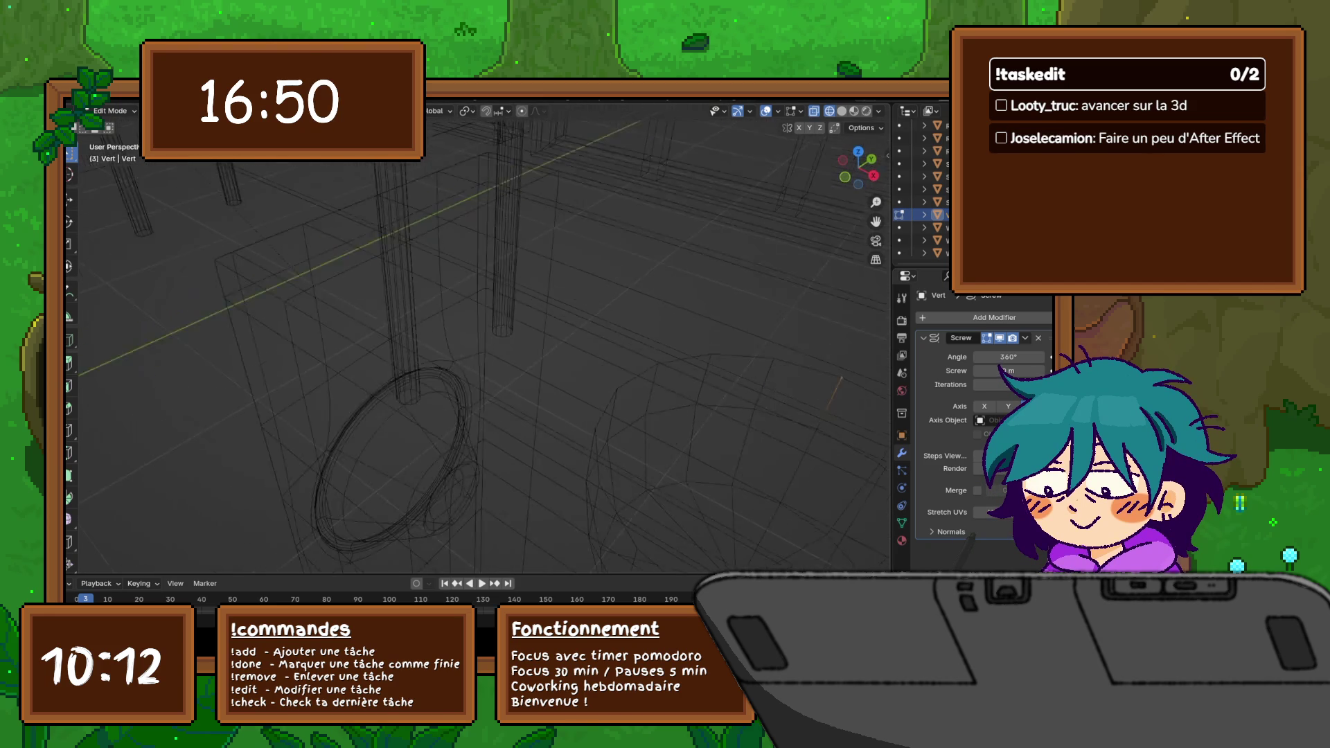
{"action": "middle_click_drag", "start_coordinate": [478, 343], "coordinate": [519, 333]}
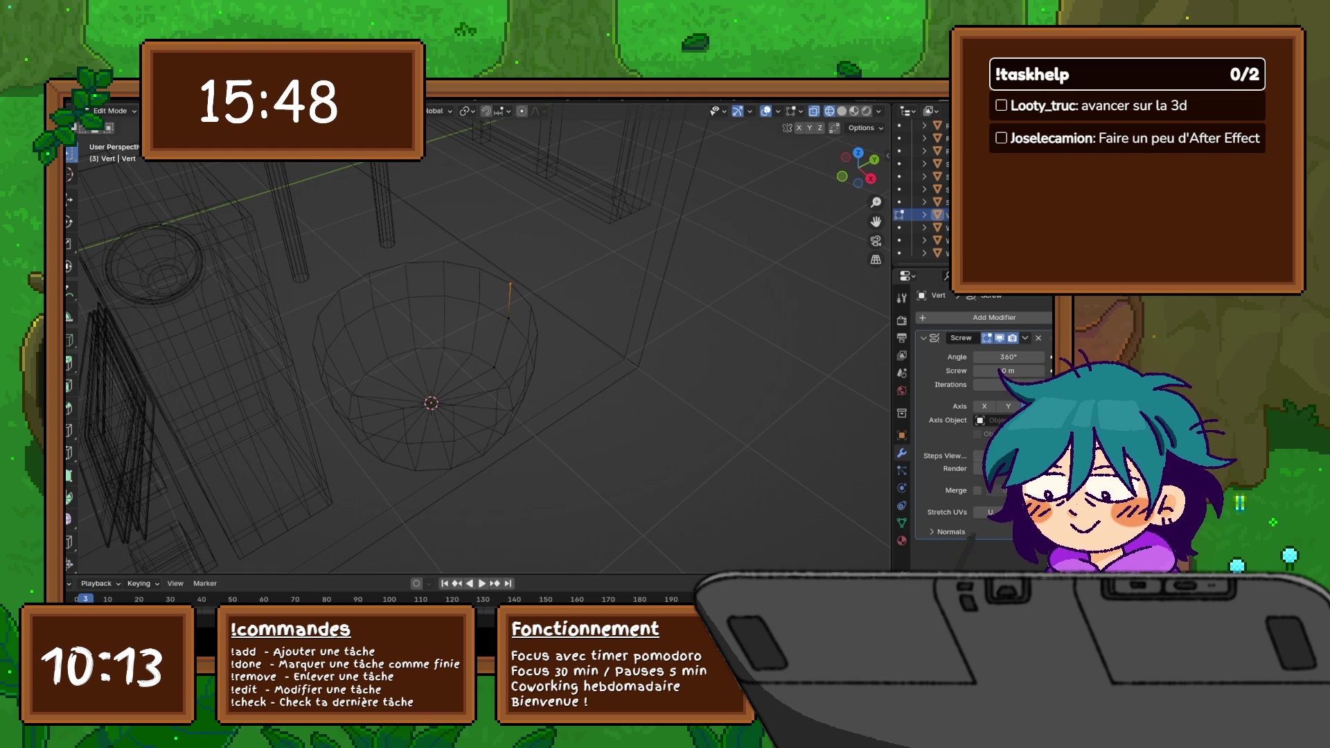
Step: In solid shading, slide the profile's rim point along Y to widen the pot's top
{"action": "middle_click_drag", "start_coordinate": [468, 365], "coordinate": [540, 343]}
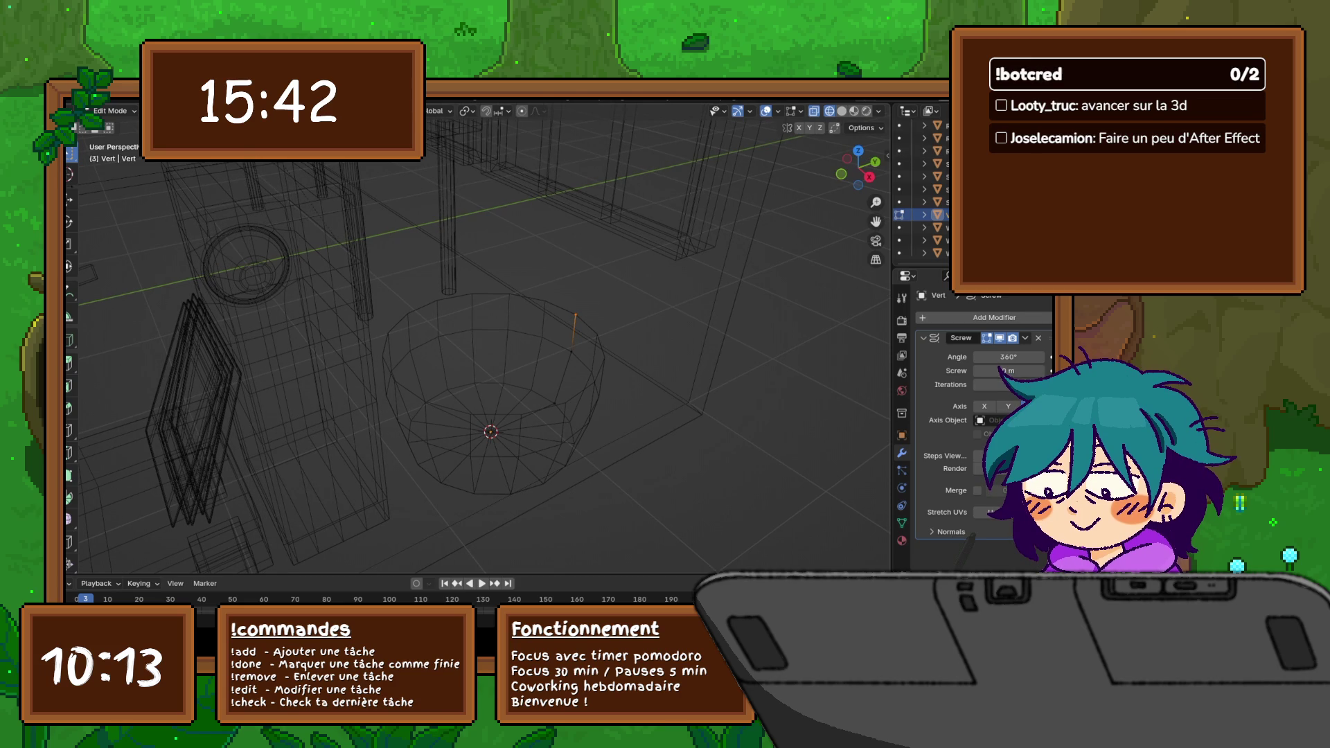
{"action": "left_click", "coordinate": [842, 111]}
{"action": "middle_click_drag", "start_coordinate": [468, 364], "coordinate": [499, 343]}
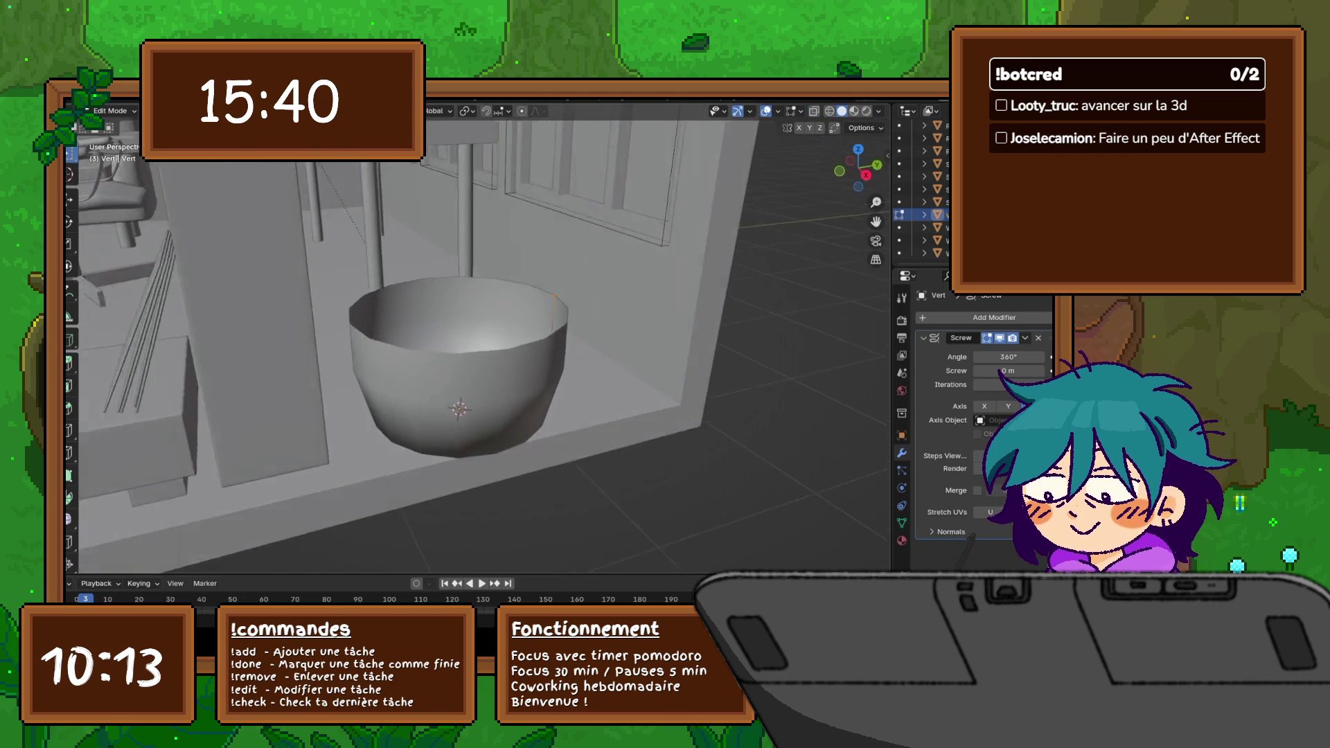
{"action": "middle_click_drag", "start_coordinate": [478, 416], "coordinate": [489, 353]}
{"action": "mouse_move", "coordinate": [473, 442]}
{"action": "middle_mouse_down"}
{"action": "mouse_move", "coordinate": [472, 400]}
{"action": "mouse_move", "coordinate": [448, 374]}
{"action": "mouse_move", "coordinate": [421, 376]}
{"action": "middle_mouse_up"}
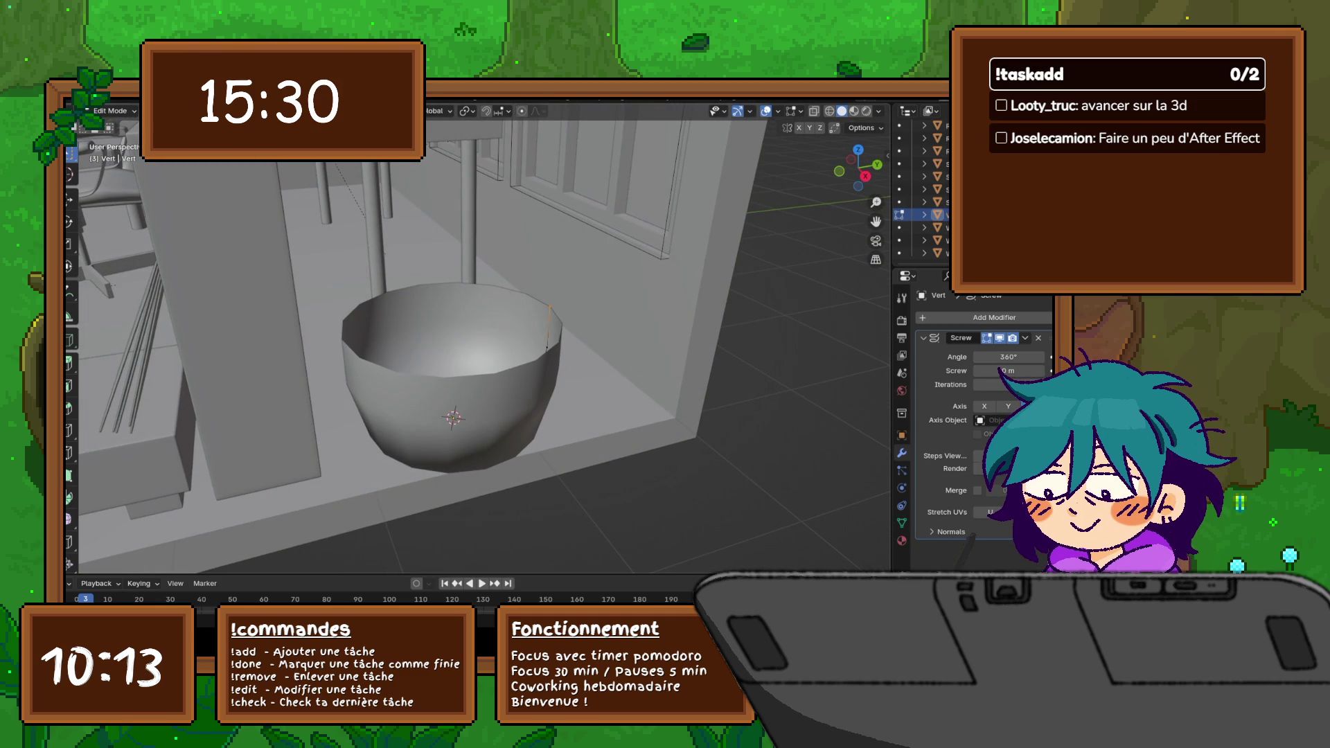
{"action": "middle_click_drag", "start_coordinate": [420, 376], "coordinate": [407, 386]}
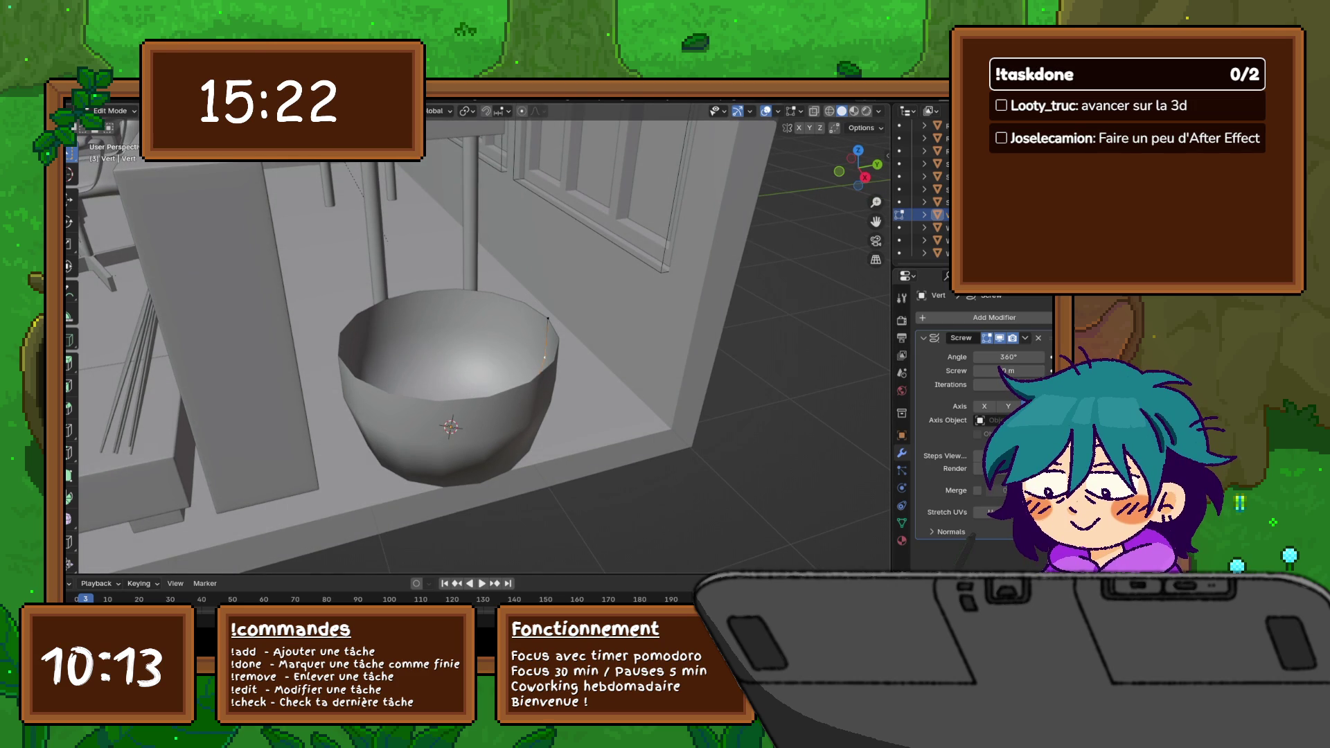
{"action": "left_click", "coordinate": [548, 316]}
{"action": "key", "text": "g"}
{"action": "key", "text": "y"}
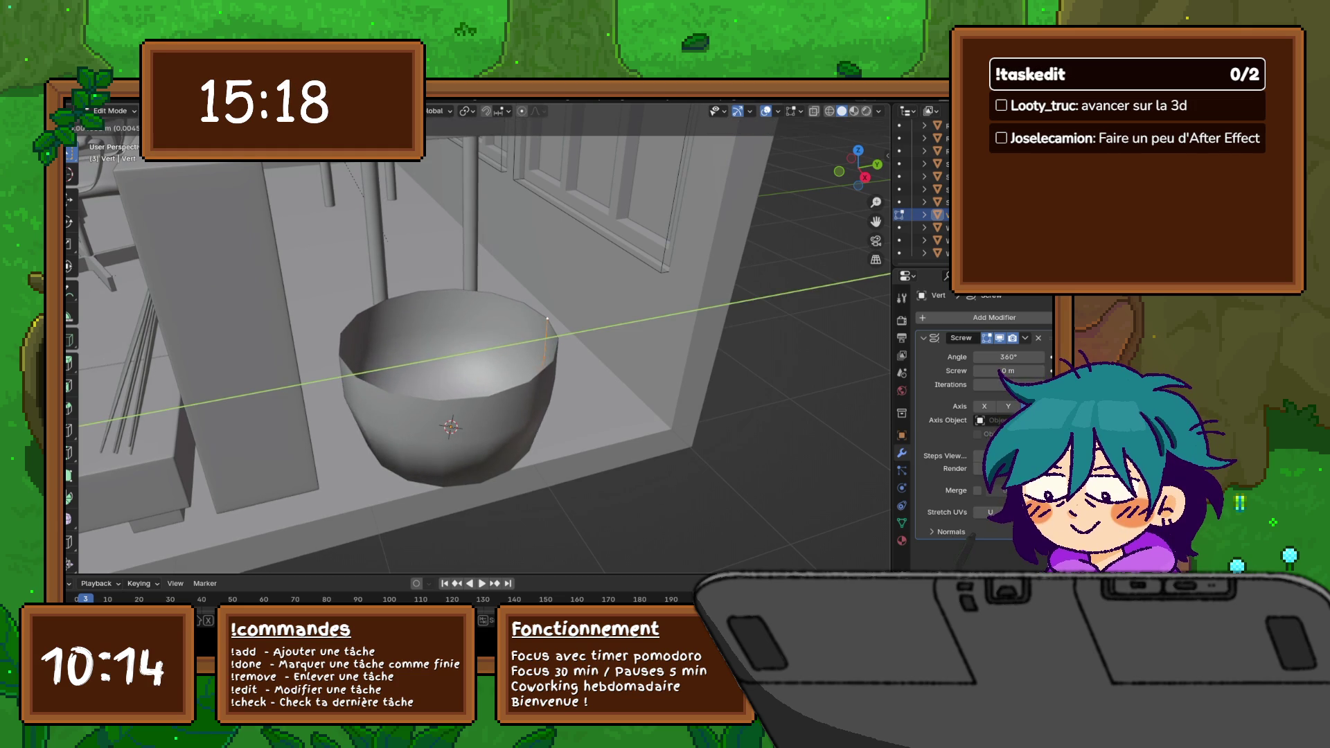
{"action": "left_click", "coordinate": [542, 317]}
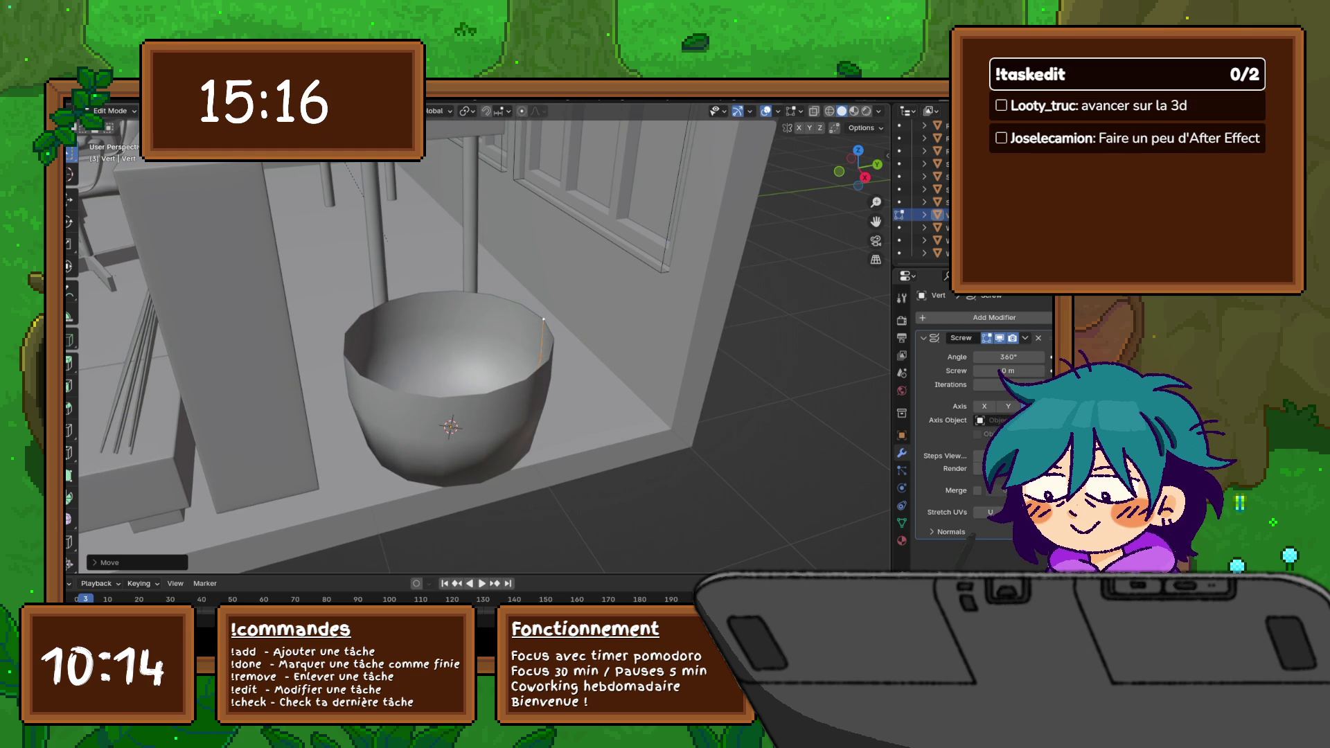
Step: Pull the lower profile points inward along Y so the pot tapers to a narrow base
{"action": "middle_click_drag", "start_coordinate": [543, 316], "coordinate": [478, 343]}
{"action": "middle_click_drag", "start_coordinate": [469, 271], "coordinate": [474, 275]}
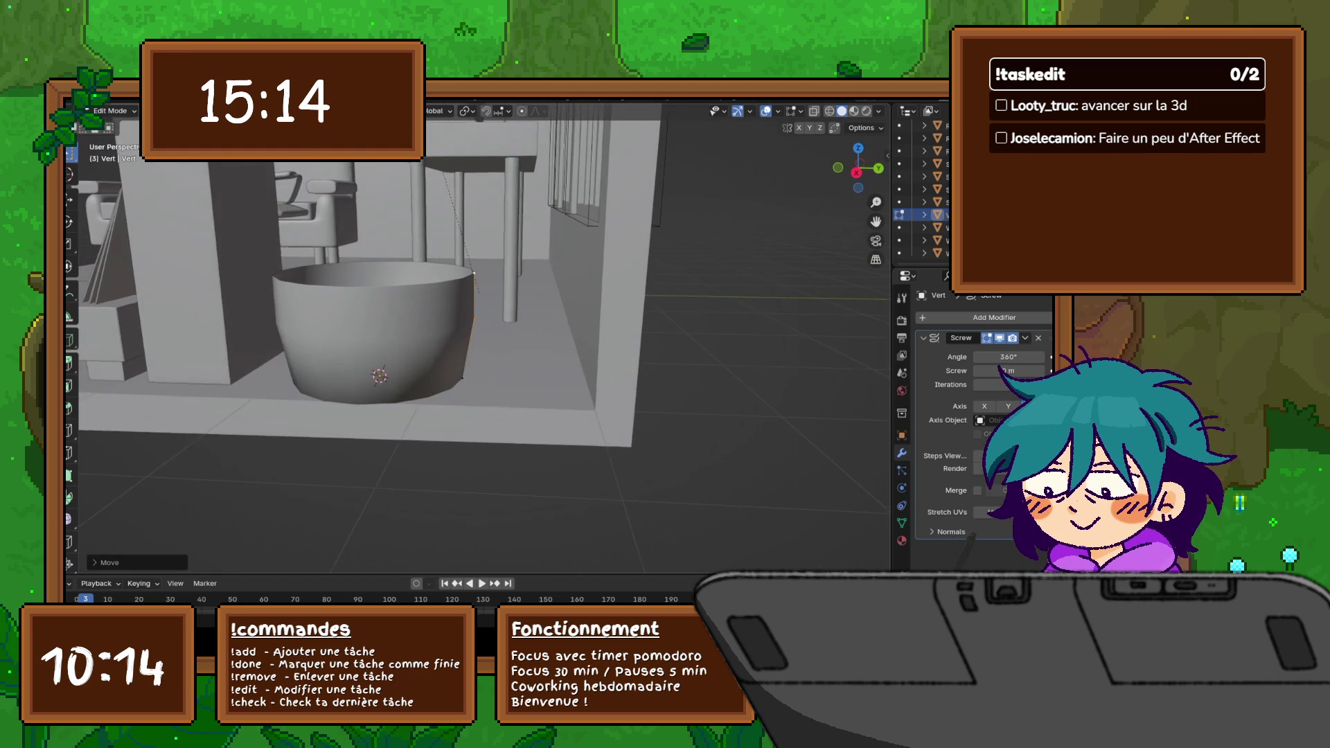
{"action": "key", "text": "g"}
{"action": "key", "text": "y"}
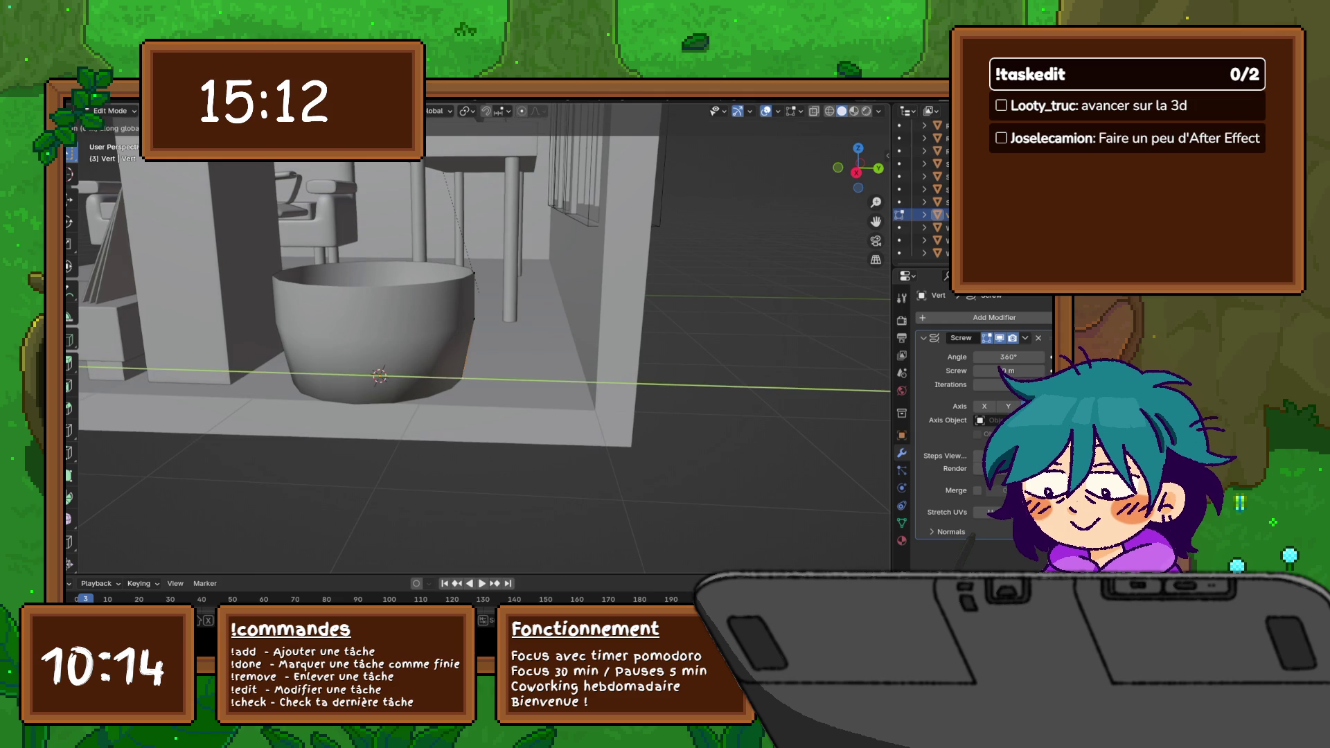
{"action": "key", "text": "Return"}
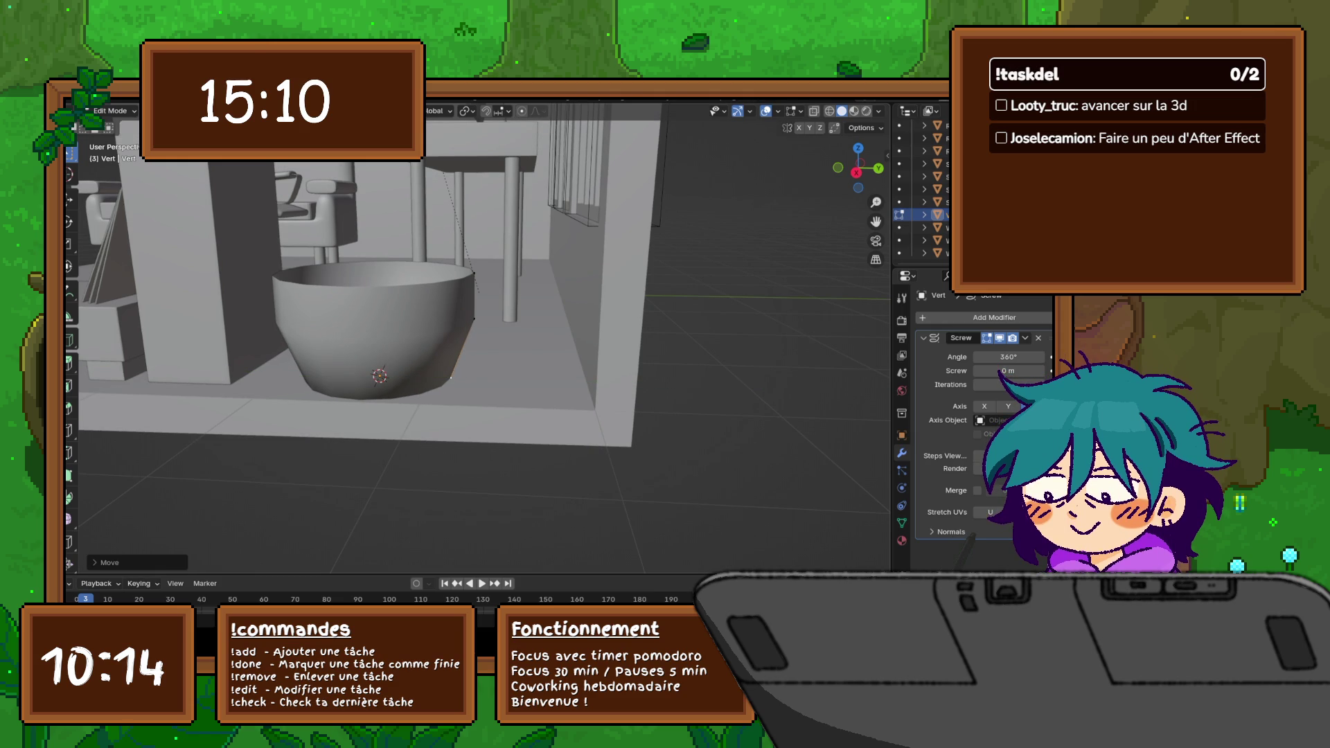
{"action": "key", "text": "g"}
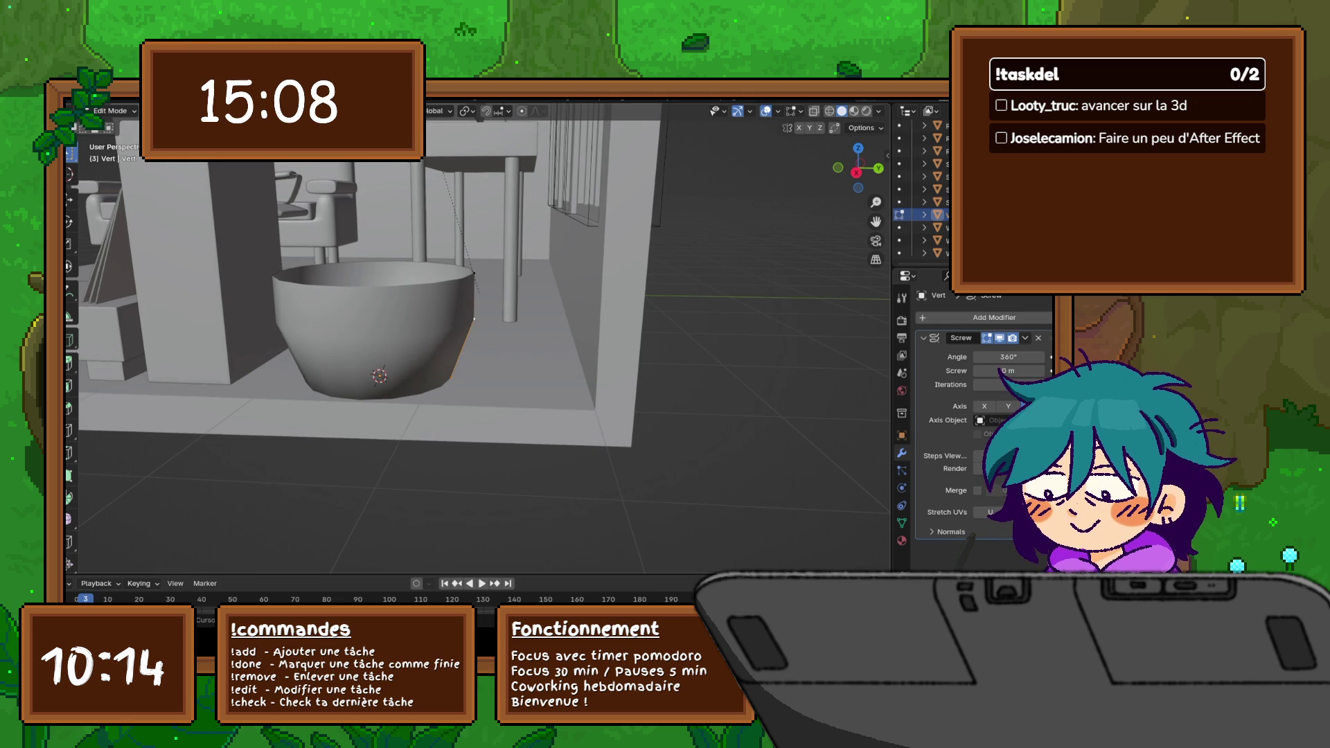
{"action": "key", "text": "y"}
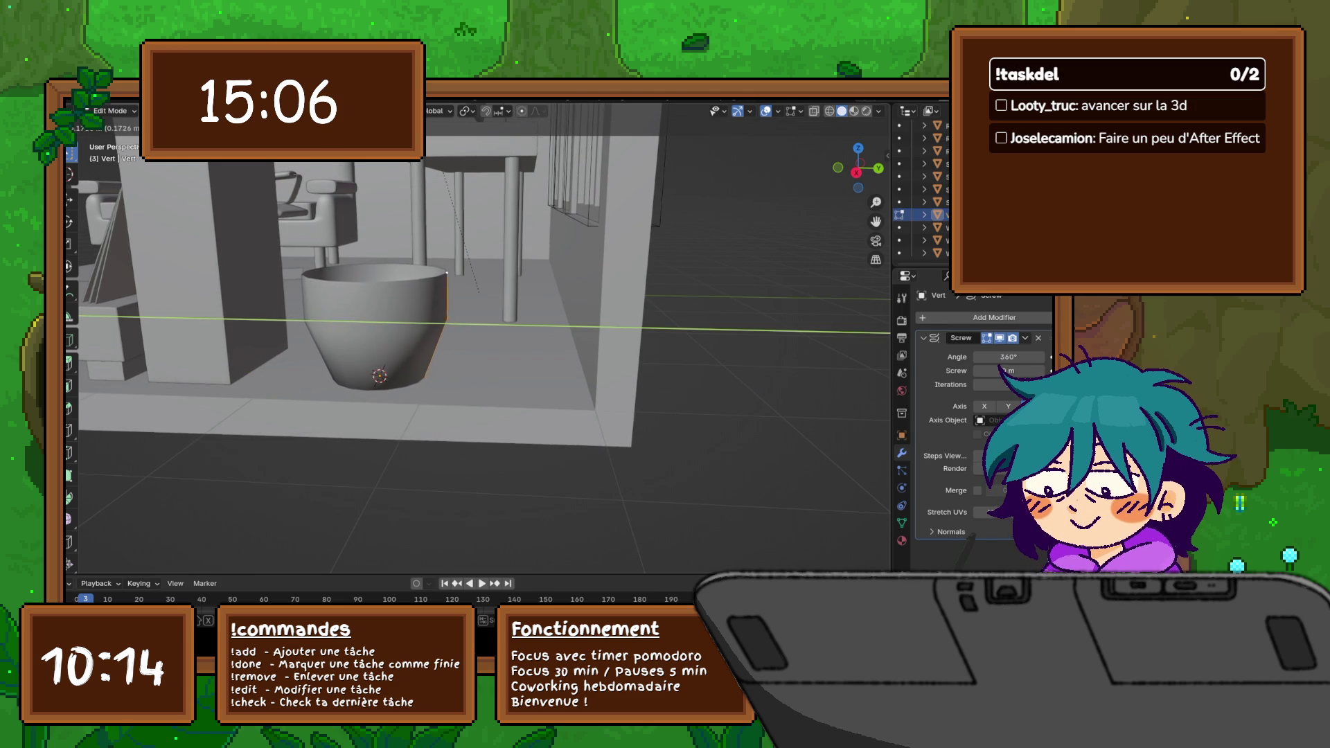
{"action": "key", "text": "Return"}
{"action": "middle_click_drag", "start_coordinate": [473, 272], "coordinate": [541, 261]}
{"action": "middle_click_drag", "start_coordinate": [448, 291], "coordinate": [447, 353]}
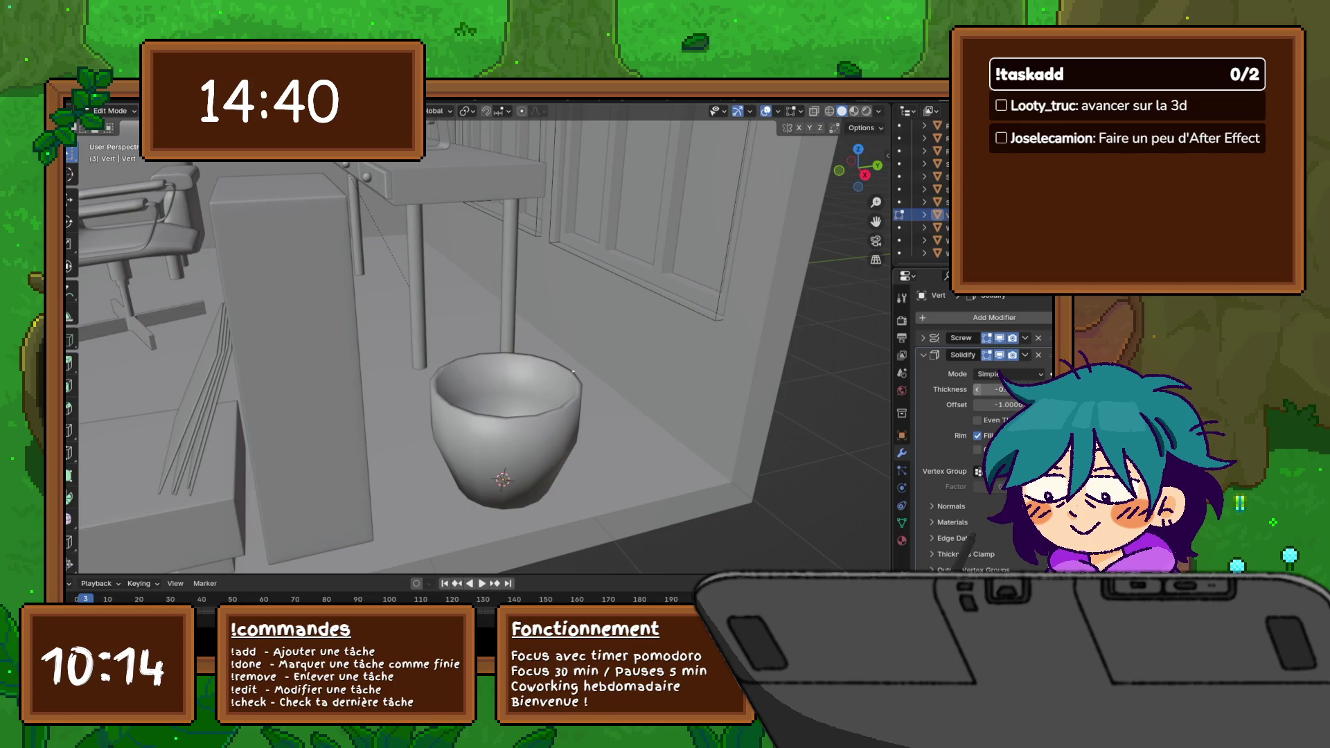
Step: Inspect the hollow, thick-rimmed pot from above and the side, then bring up Add Modifier
{"action": "middle_click_drag", "start_coordinate": [478, 313], "coordinate": [458, 406]}
{"action": "scroll", "coordinate": [479, 338], "scroll_direction": "up", "scroll_amount": 4}
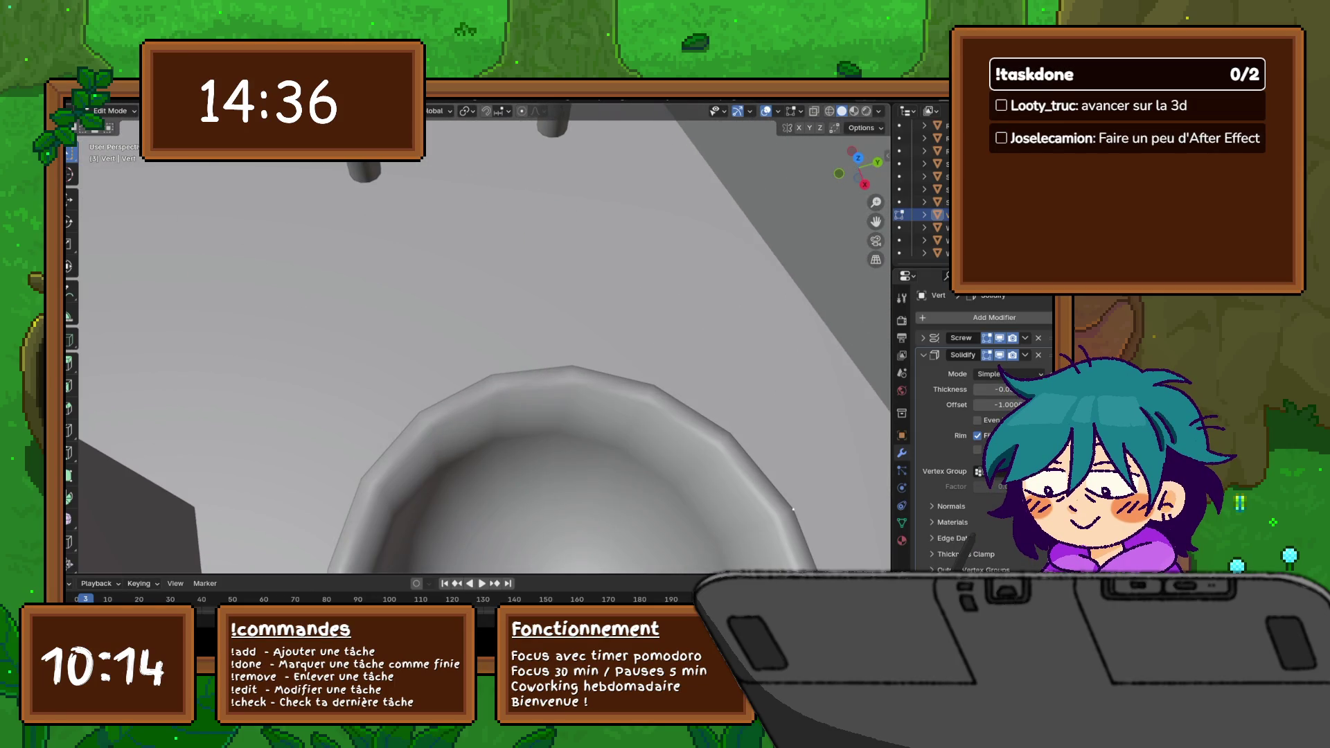
{"action": "scroll", "coordinate": [479, 339], "scroll_direction": "up", "scroll_amount": 2}
{"action": "scroll", "coordinate": [478, 338], "scroll_direction": "down", "scroll_amount": 4}
{"action": "mouse_move", "coordinate": [478, 337]}
{"action": "middle_mouse_down"}
{"action": "mouse_move", "coordinate": [499, 260]}
{"action": "mouse_move", "coordinate": [447, 328]}
{"action": "mouse_move", "coordinate": [396, 312]}
{"action": "middle_mouse_up"}
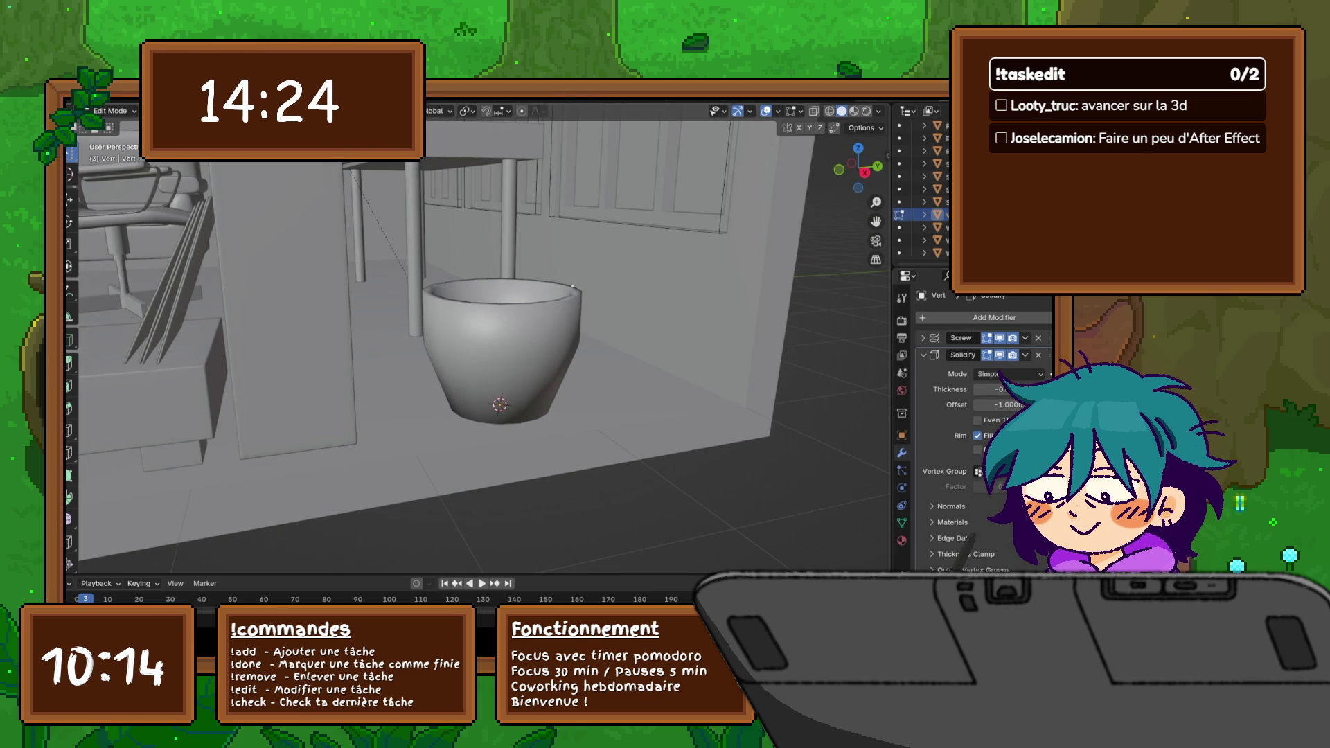
{"action": "middle_click_drag", "start_coordinate": [478, 312], "coordinate": [479, 374]}
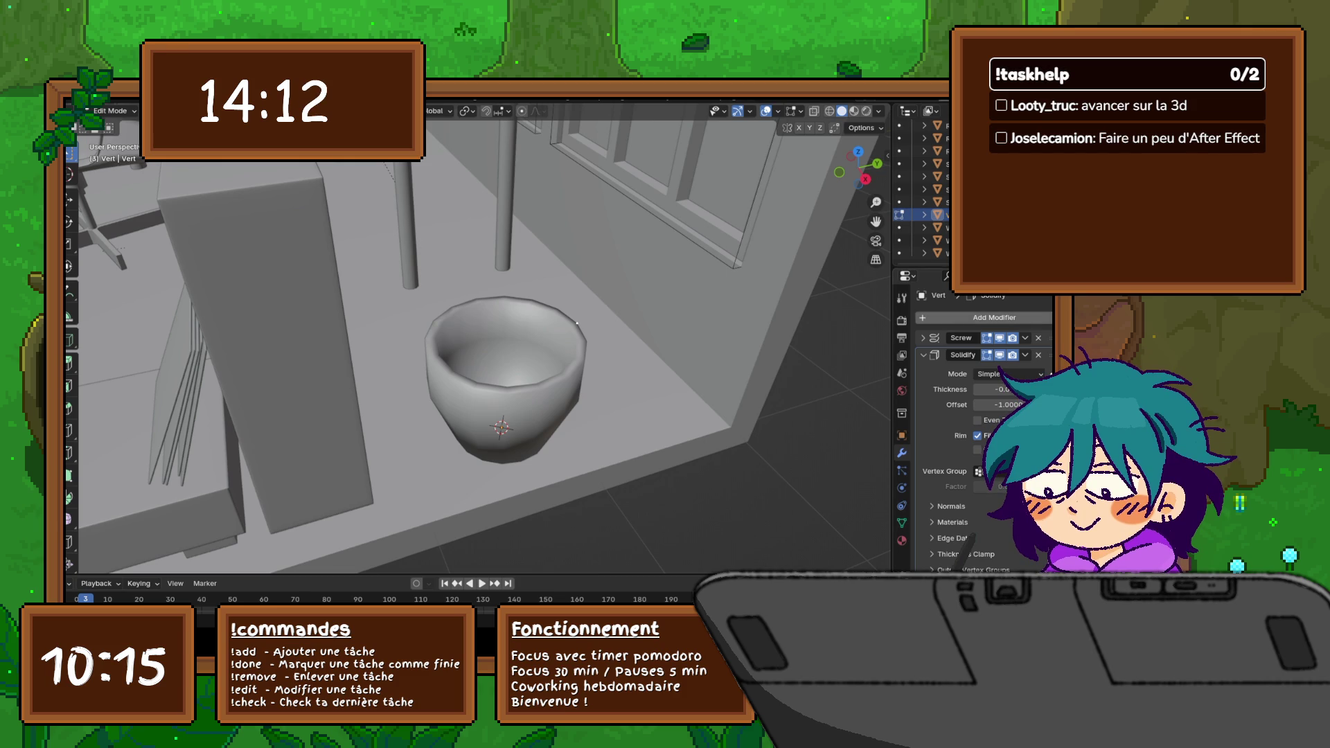
{"action": "left_click", "coordinate": [967, 318]}
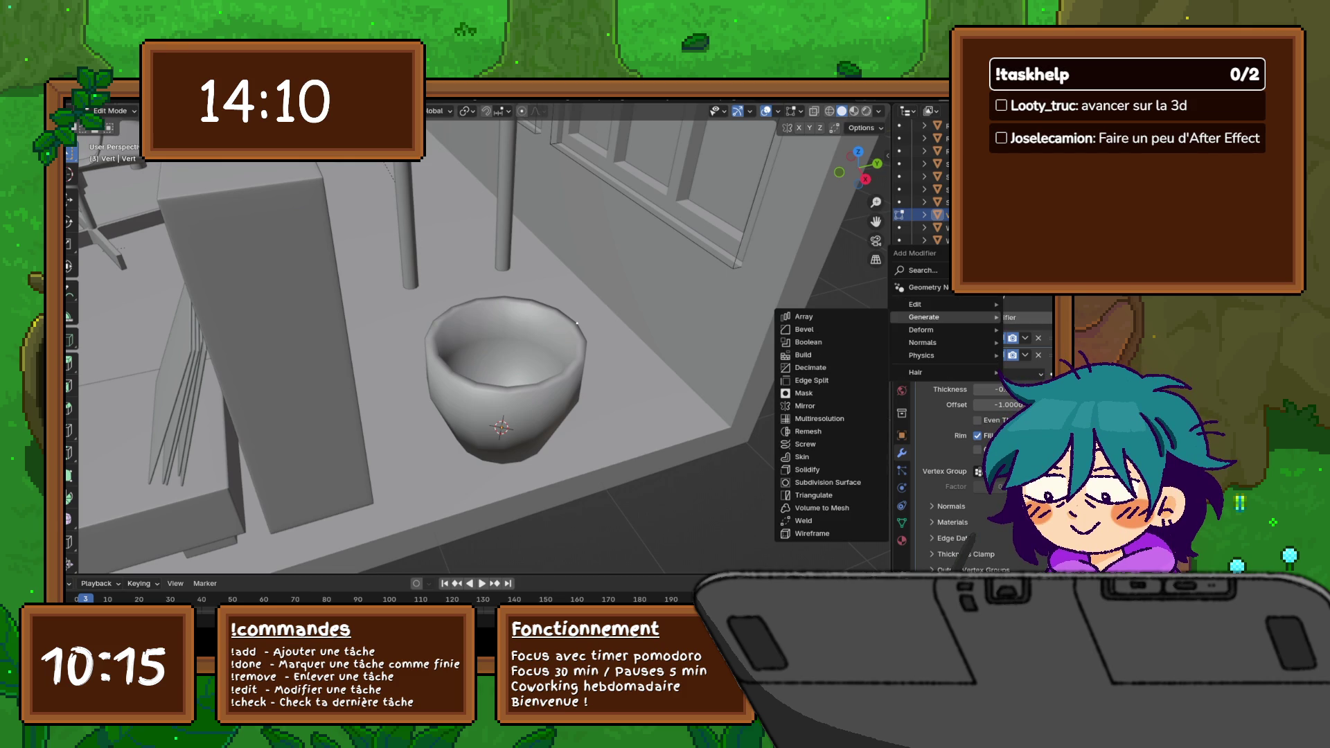
Step: Add a Subdivision Surface modifier below Solidify and set its viewport level to 2
{"action": "left_click", "coordinate": [828, 482]}
{"action": "middle_click_drag", "start_coordinate": [578, 325], "coordinate": [567, 282]}
{"action": "left_click", "coordinate": [923, 355]}
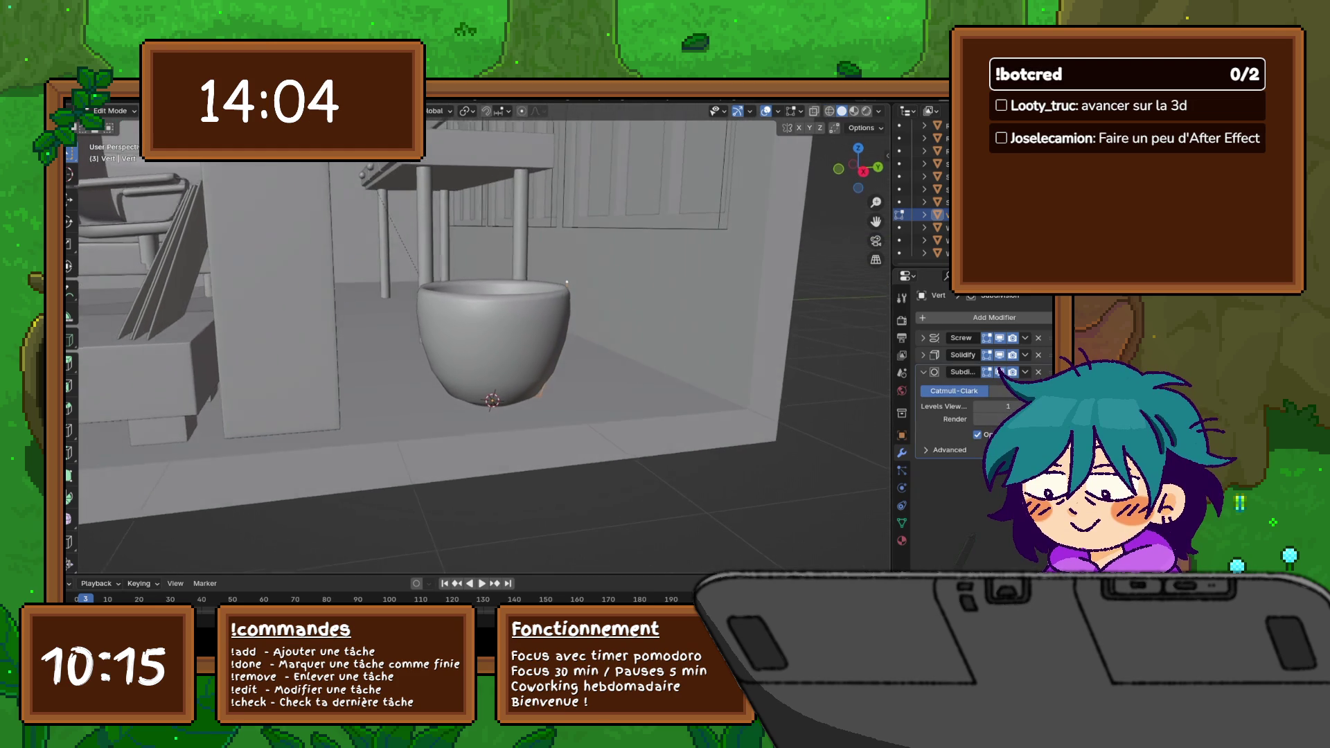
{"action": "key", "text": "ctrl+2"}
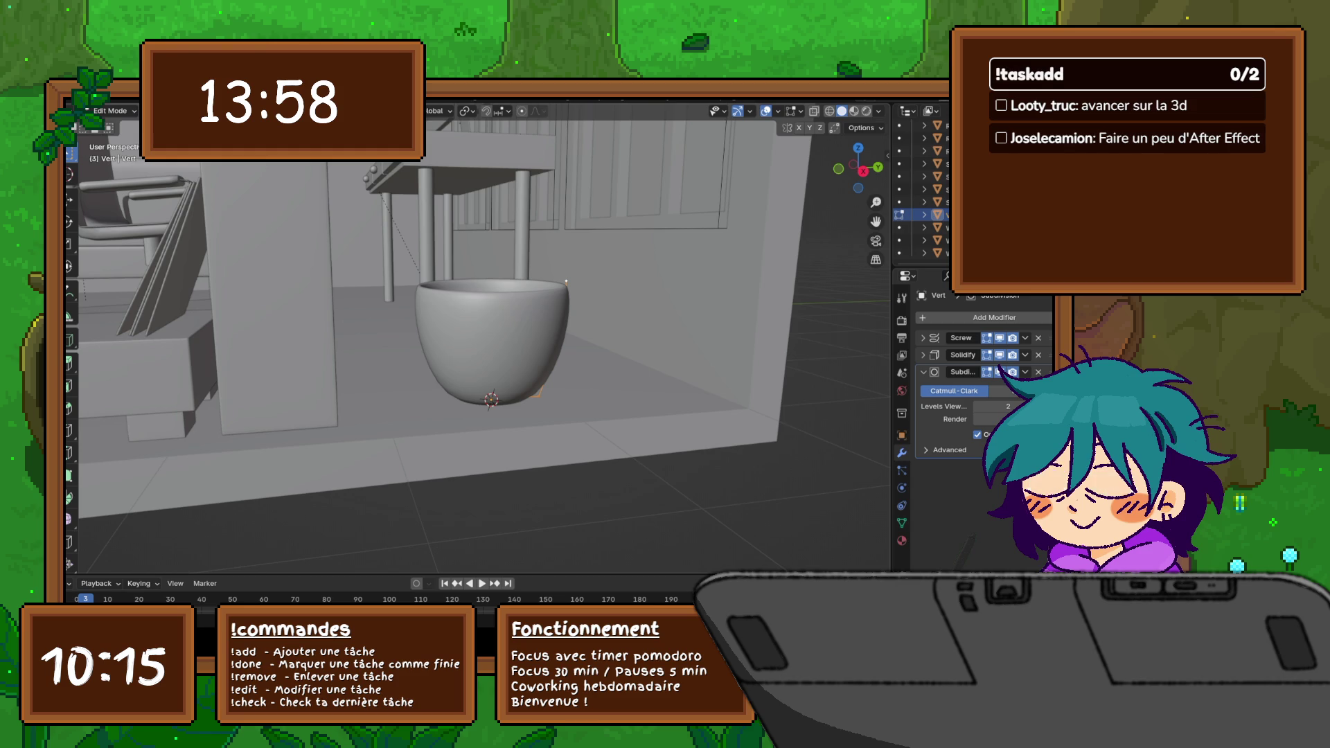
{"action": "middle_click_drag", "start_coordinate": [478, 311], "coordinate": [583, 312]}
{"action": "middle_click_drag", "start_coordinate": [478, 332], "coordinate": [499, 415]}
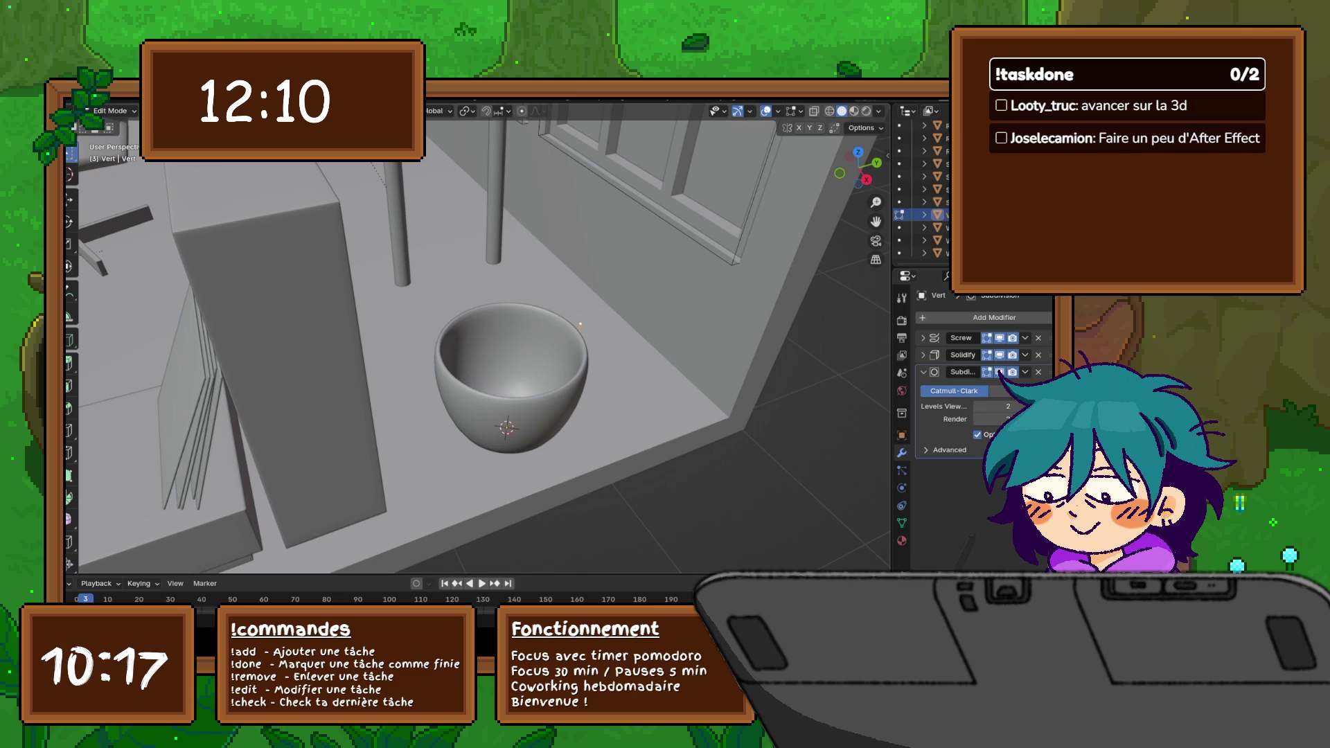
Step: Save the scene via File > Save and look at the bowl at eye level
{"action": "mouse_move", "coordinate": [580, 326]}
{"action": "middle_mouse_down"}
{"action": "mouse_move", "coordinate": [547, 314]}
{"action": "mouse_move", "coordinate": [569, 310]}
{"action": "middle_mouse_up"}
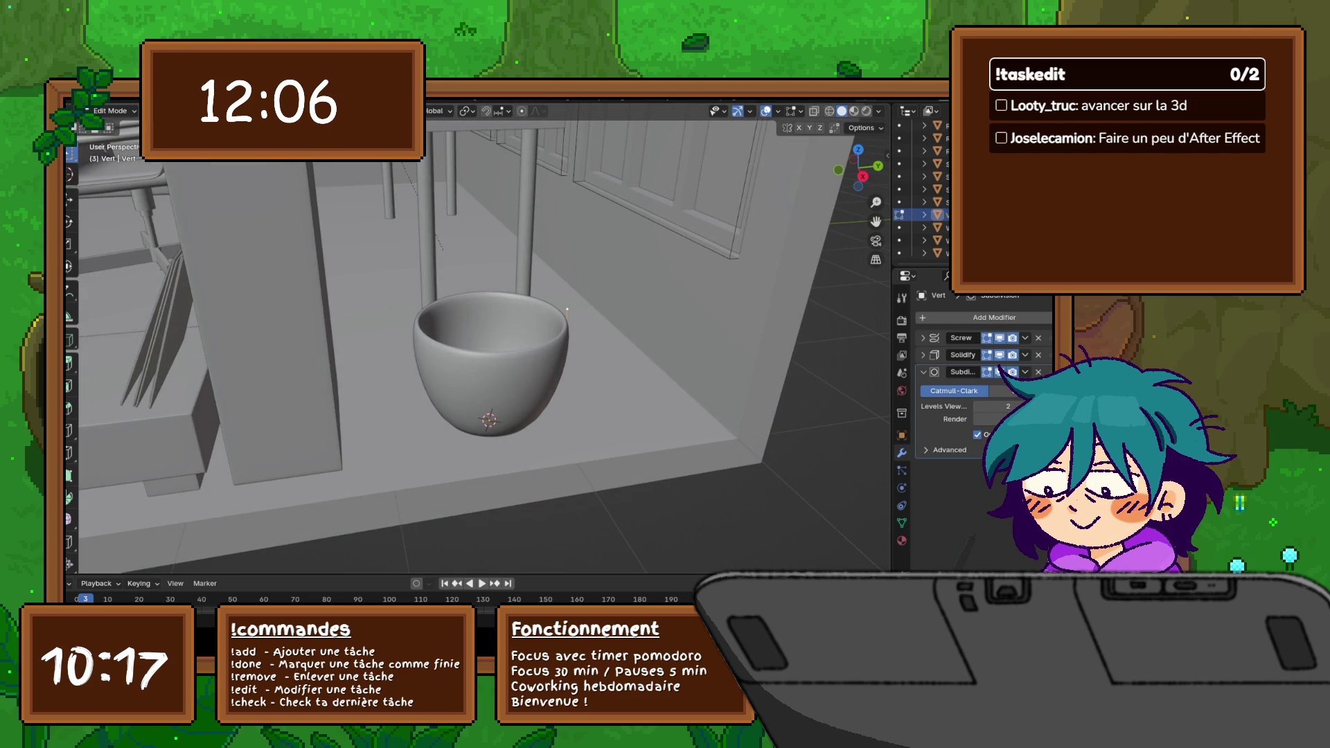
{"action": "left_click", "coordinate": [82, 94]}
{"action": "left_click", "coordinate": [100, 176]}
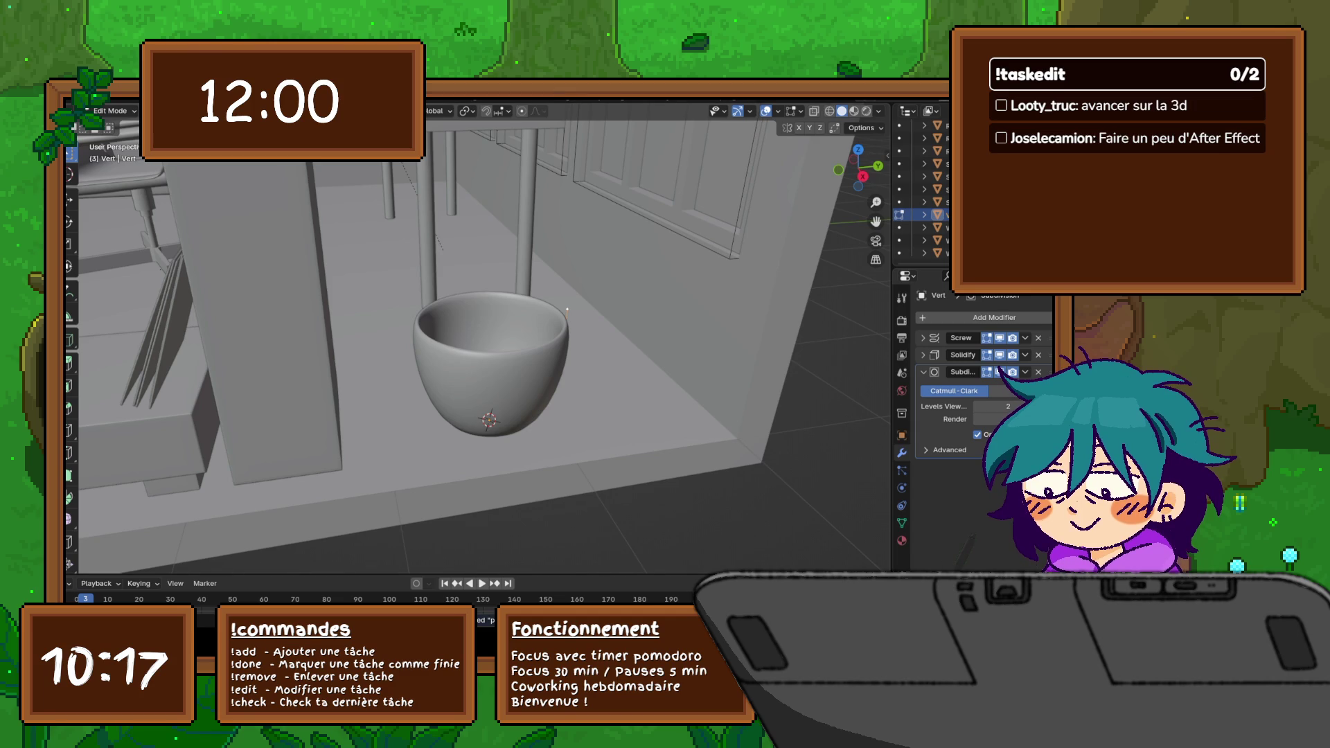
{"action": "mouse_move", "coordinate": [478, 343]}
{"action": "middle_mouse_down"}
{"action": "mouse_move", "coordinate": [478, 281]}
{"action": "mouse_move", "coordinate": [406, 353]}
{"action": "mouse_move", "coordinate": [457, 333]}
{"action": "mouse_move", "coordinate": [426, 301]}
{"action": "mouse_move", "coordinate": [447, 312]}
{"action": "middle_mouse_up"}
{"action": "scroll", "coordinate": [478, 343], "scroll_direction": "down", "scroll_amount": 4}
{"action": "scroll", "coordinate": [479, 343], "scroll_direction": "down", "scroll_amount": 1}
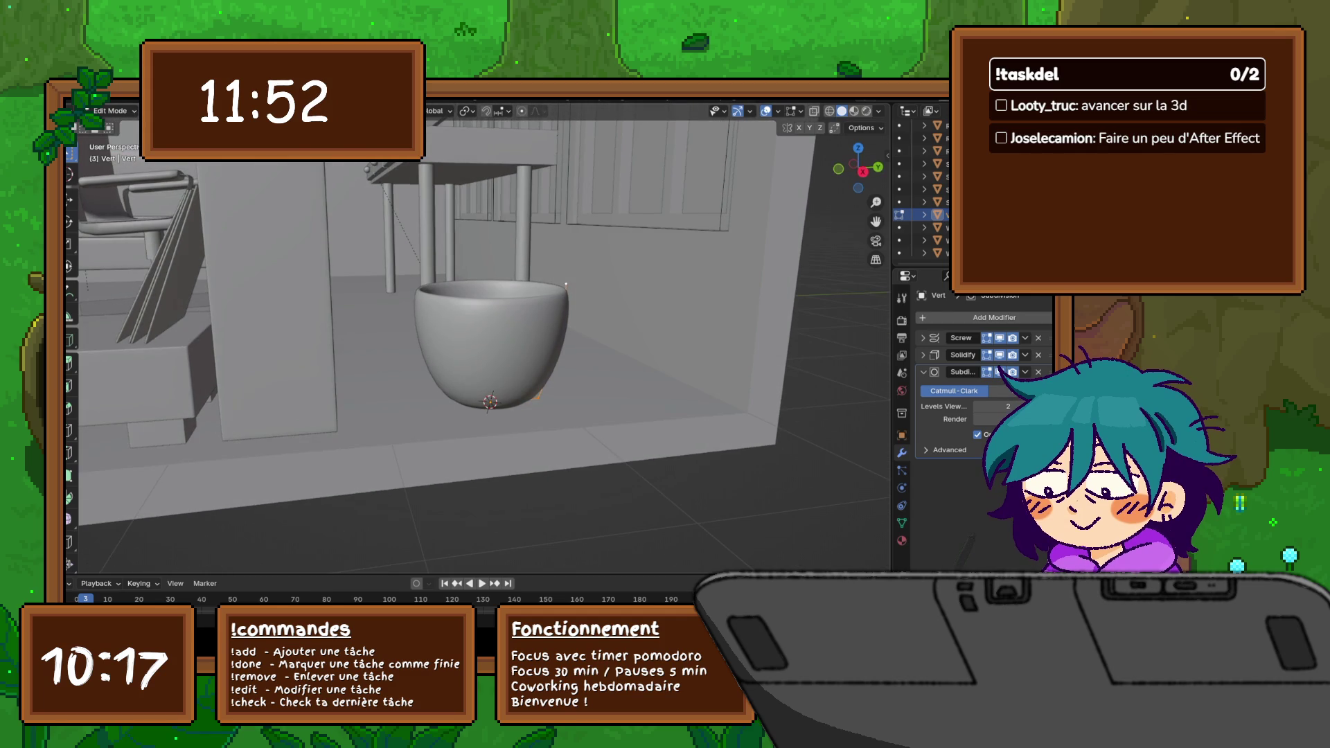
{"action": "scroll", "coordinate": [479, 343], "scroll_direction": "down", "scroll_amount": 4}
{"action": "mouse_move", "coordinate": [479, 343]}
{"action": "middle_mouse_down"}
{"action": "mouse_move", "coordinate": [436, 312]}
{"action": "mouse_move", "coordinate": [416, 312]}
{"action": "mouse_move", "coordinate": [478, 332]}
{"action": "mouse_move", "coordinate": [395, 343]}
{"action": "middle_mouse_up"}
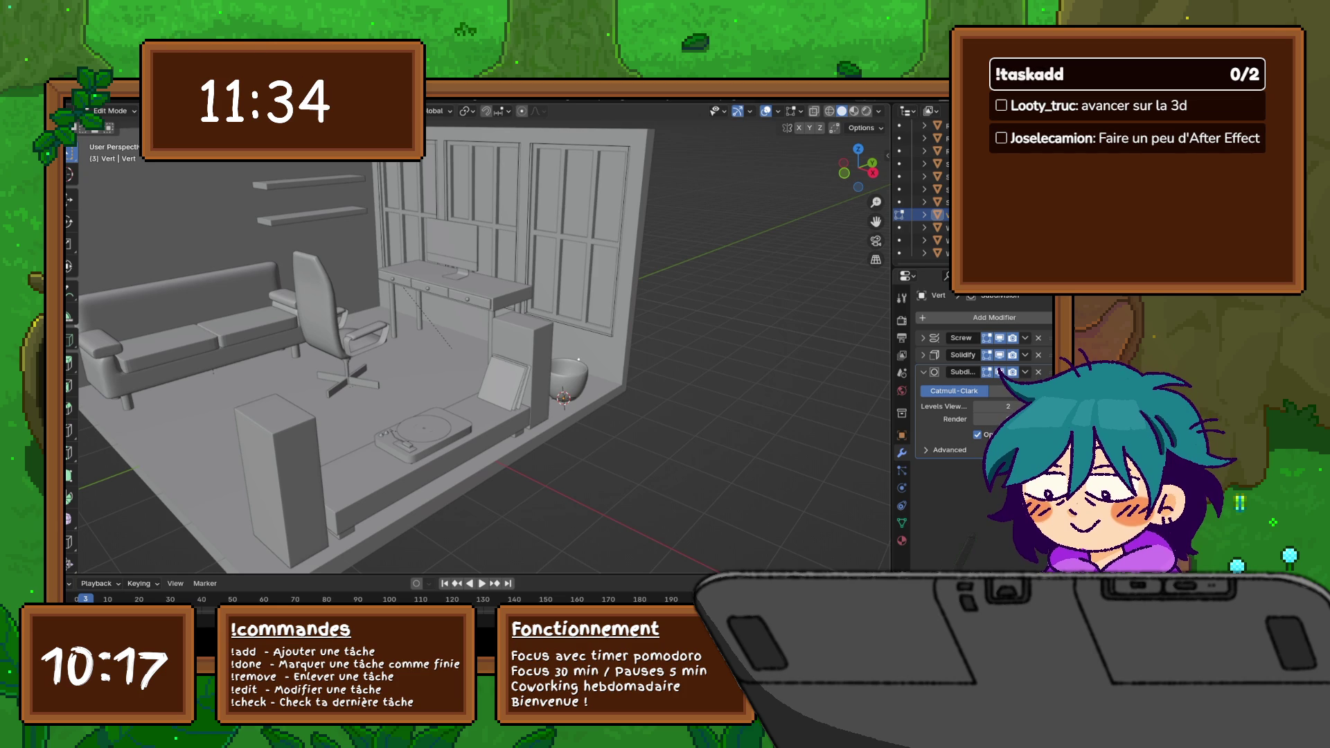
Step: Orbit to a frontal view of the room and start sliding the bowl's profile along Y
{"action": "middle_click_drag", "start_coordinate": [479, 343], "coordinate": [519, 332]}
{"action": "scroll", "coordinate": [566, 405], "scroll_direction": "up", "scroll_amount": 1}
{"action": "scroll", "coordinate": [566, 406], "scroll_direction": "up", "scroll_amount": 2}
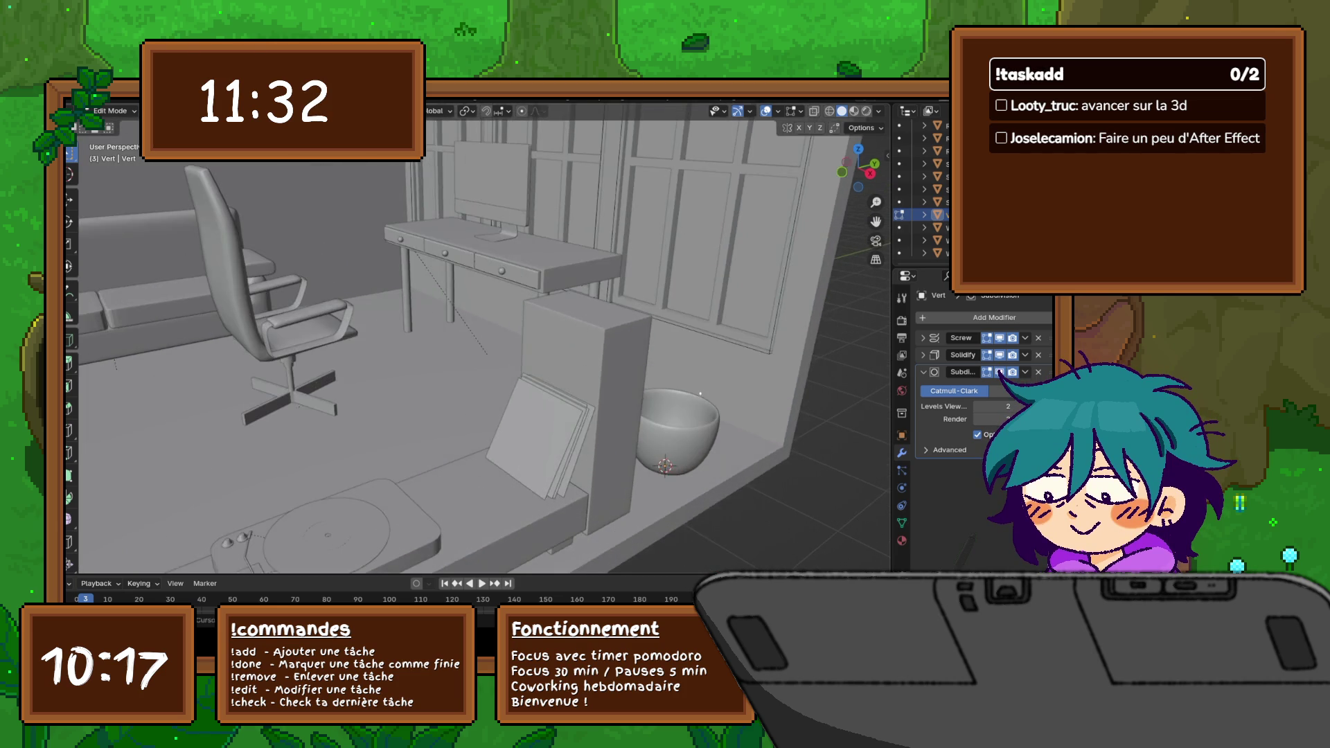
{"action": "scroll", "coordinate": [567, 406], "scroll_direction": "up", "scroll_amount": 1}
{"action": "scroll", "coordinate": [566, 406], "scroll_direction": "up", "scroll_amount": 1}
{"action": "middle_click_drag", "start_coordinate": [594, 372], "coordinate": [540, 359]}
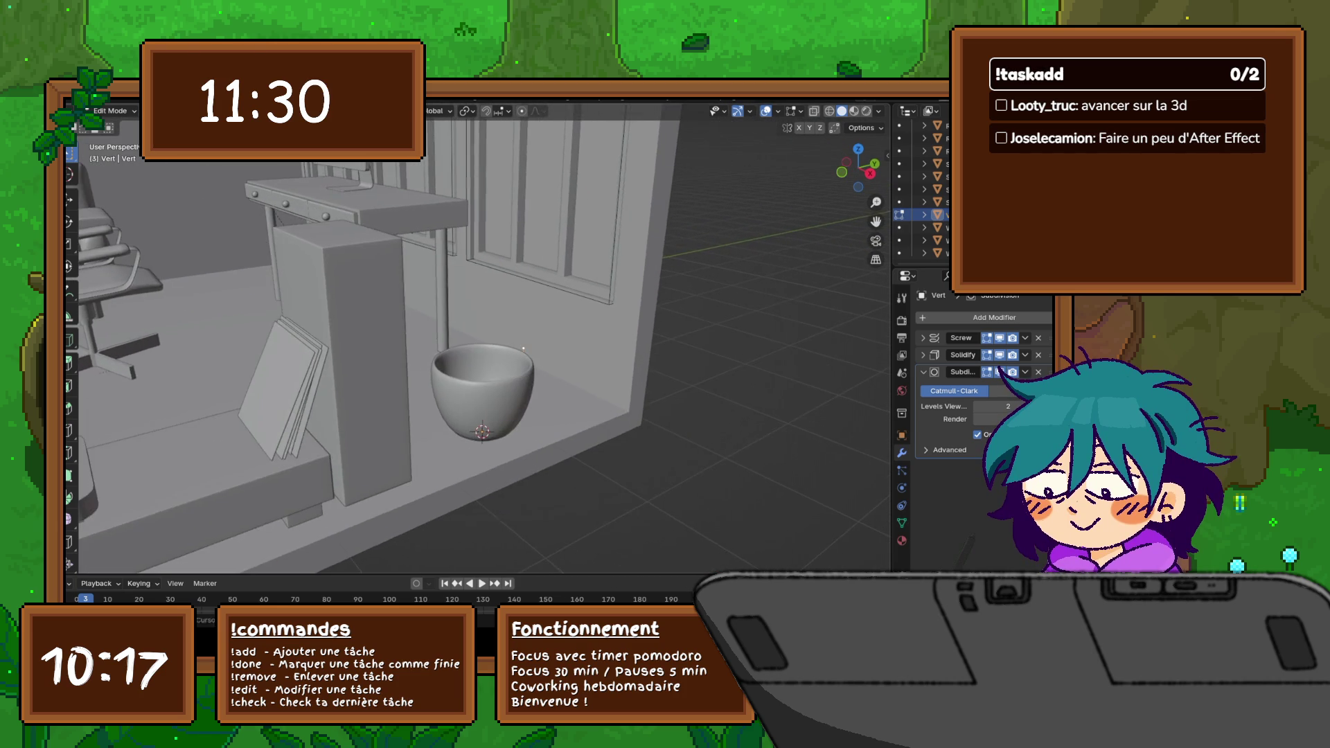
{"action": "scroll", "coordinate": [504, 344], "scroll_direction": "down", "scroll_amount": 2}
{"action": "scroll", "coordinate": [478, 354], "scroll_direction": "up", "scroll_amount": 1}
{"action": "scroll", "coordinate": [478, 354], "scroll_direction": "up", "scroll_amount": 1}
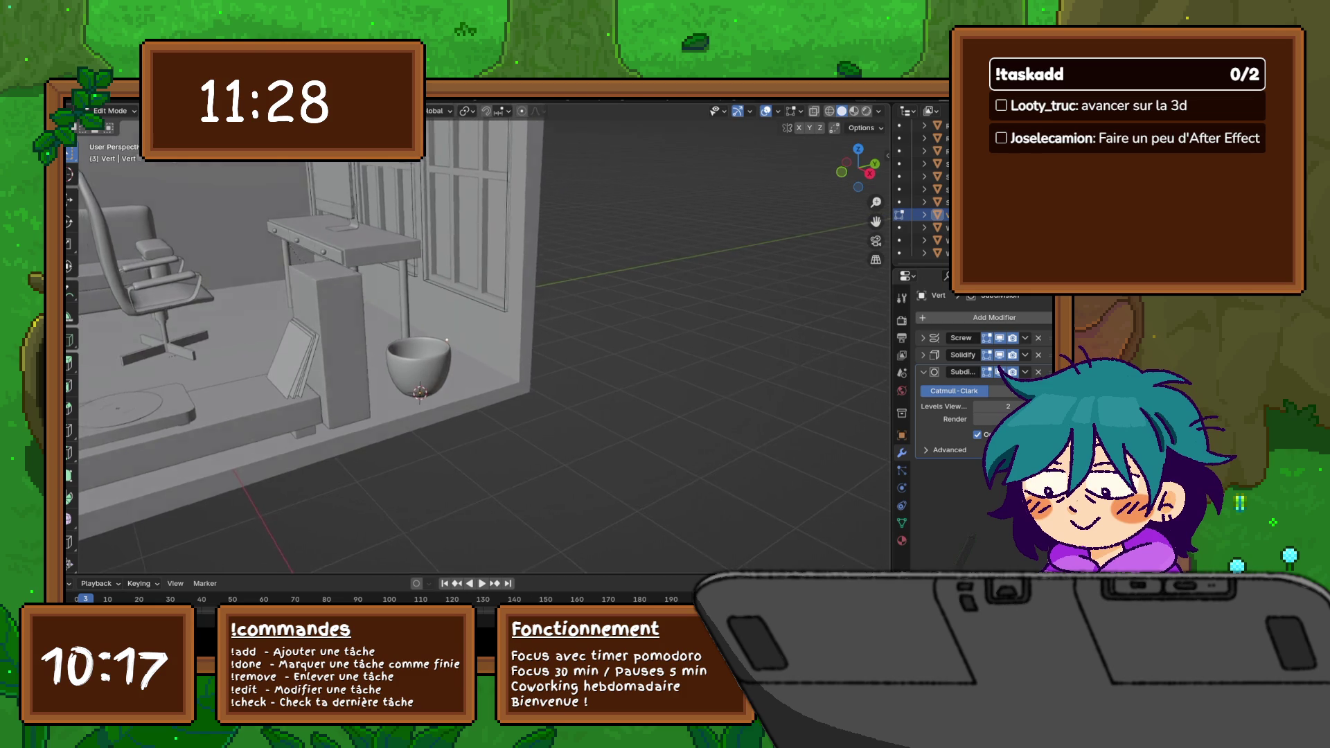
{"action": "scroll", "coordinate": [479, 354], "scroll_direction": "up", "scroll_amount": 1}
{"action": "scroll", "coordinate": [478, 353], "scroll_direction": "up", "scroll_amount": 2}
{"action": "middle_click_drag", "start_coordinate": [437, 358], "coordinate": [505, 388]}
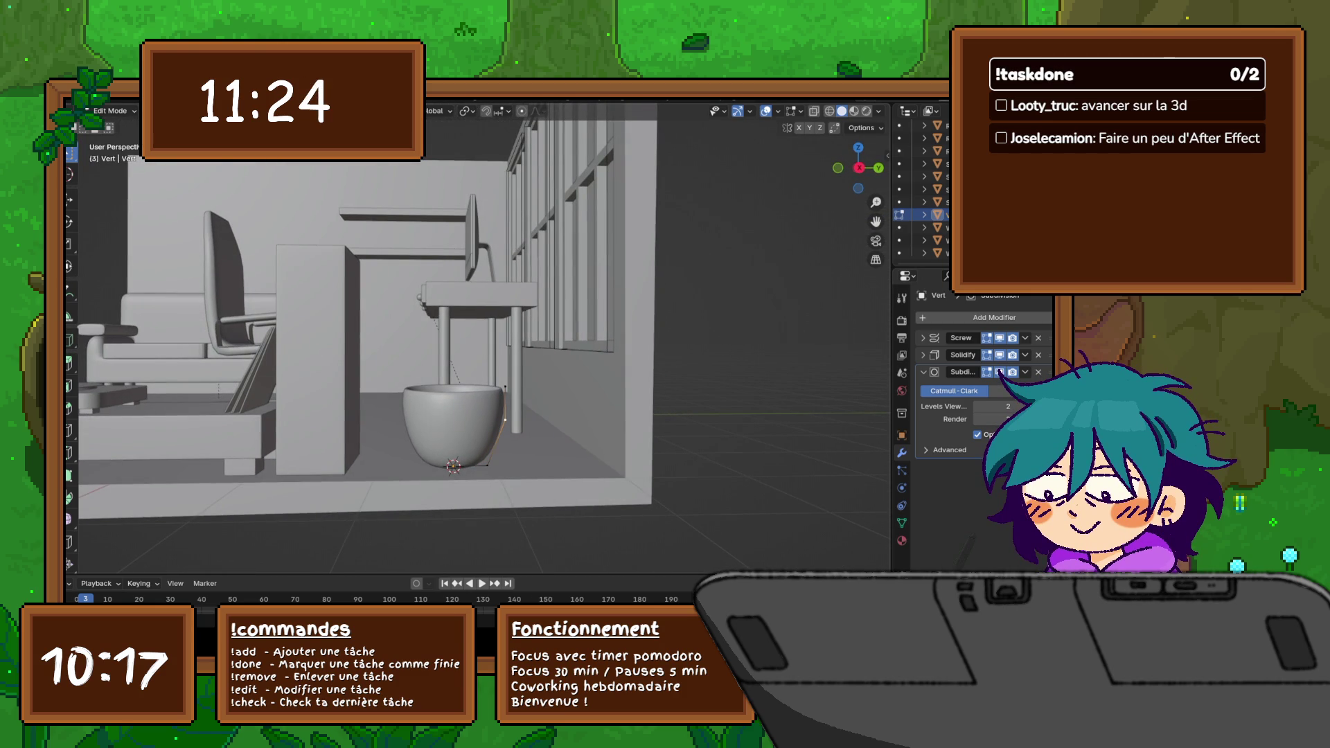
{"action": "key", "text": "g"}
{"action": "key", "text": "y"}
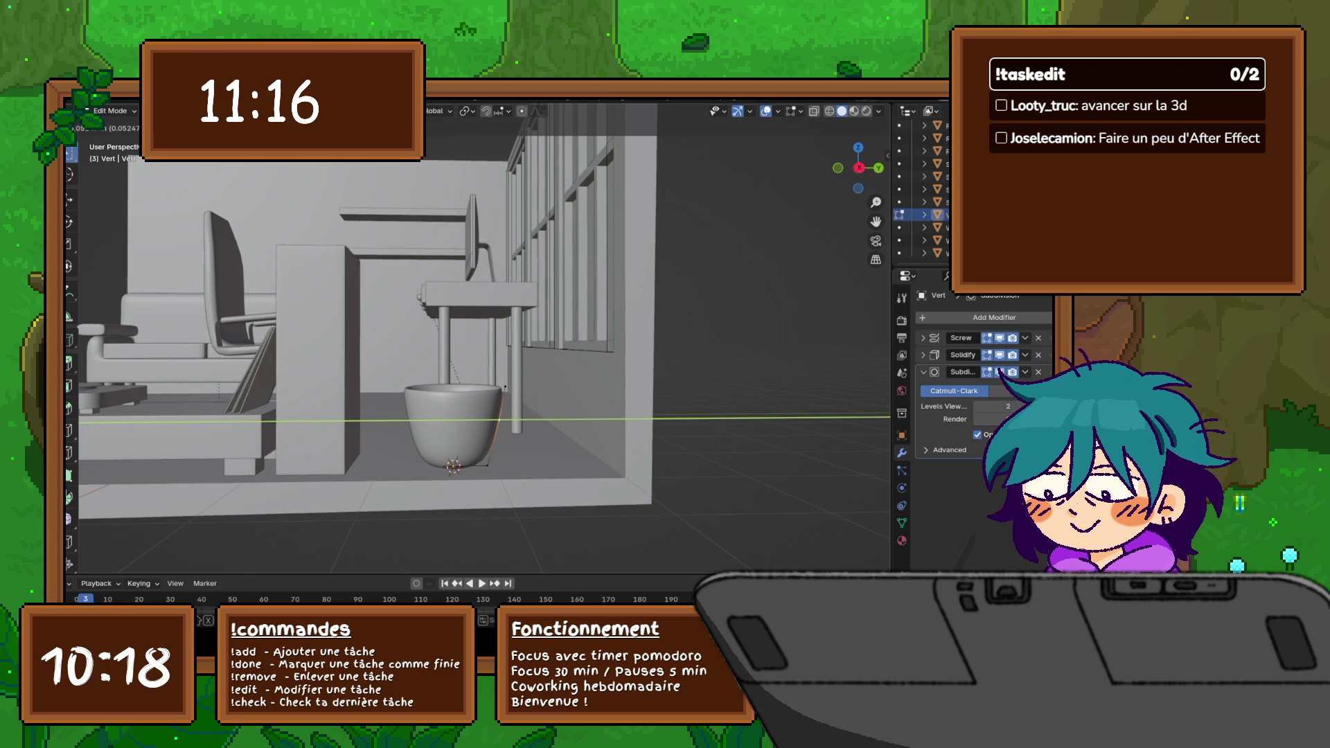
Step: Confirm the deeper, rounder base and check the bowl from top and side
{"action": "key", "text": "Return"}
{"action": "middle_click_drag", "start_coordinate": [479, 333], "coordinate": [541, 312]}
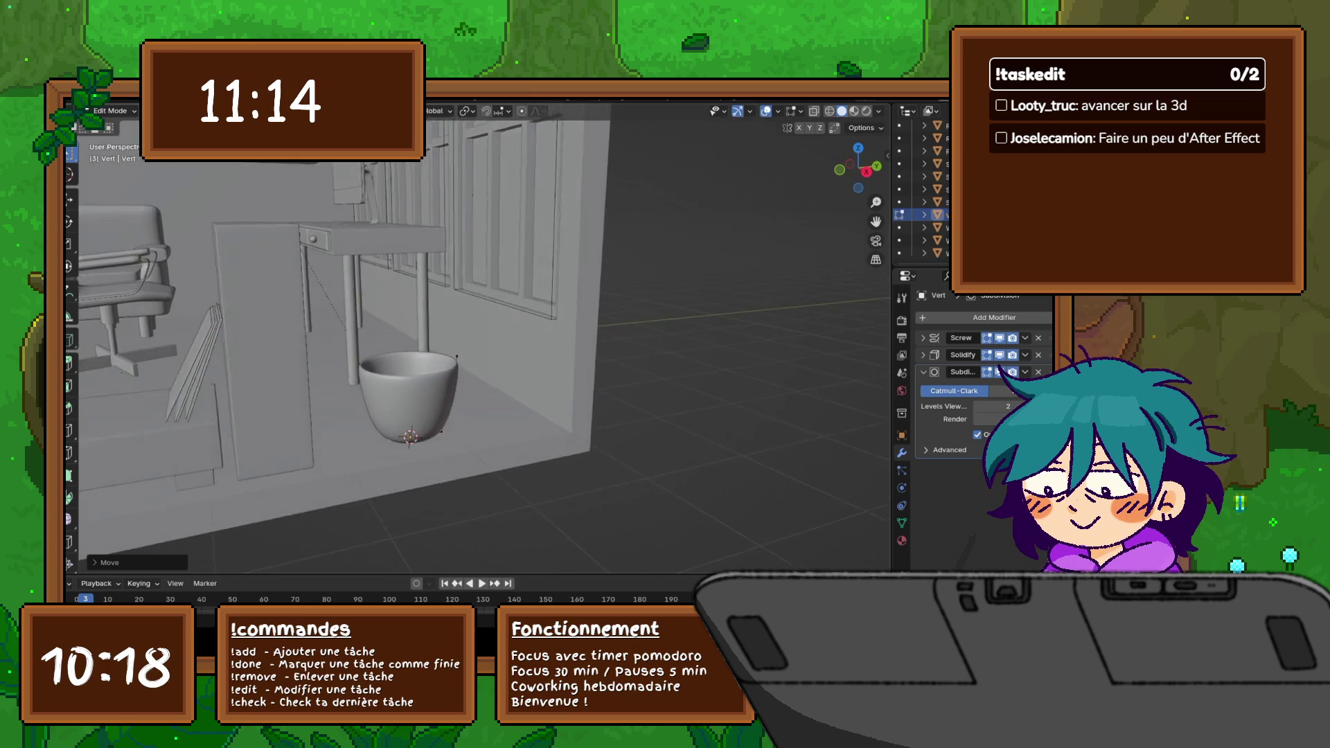
{"action": "scroll", "coordinate": [478, 344], "scroll_direction": "up", "scroll_amount": 3}
{"action": "scroll", "coordinate": [478, 343], "scroll_direction": "up", "scroll_amount": 2}
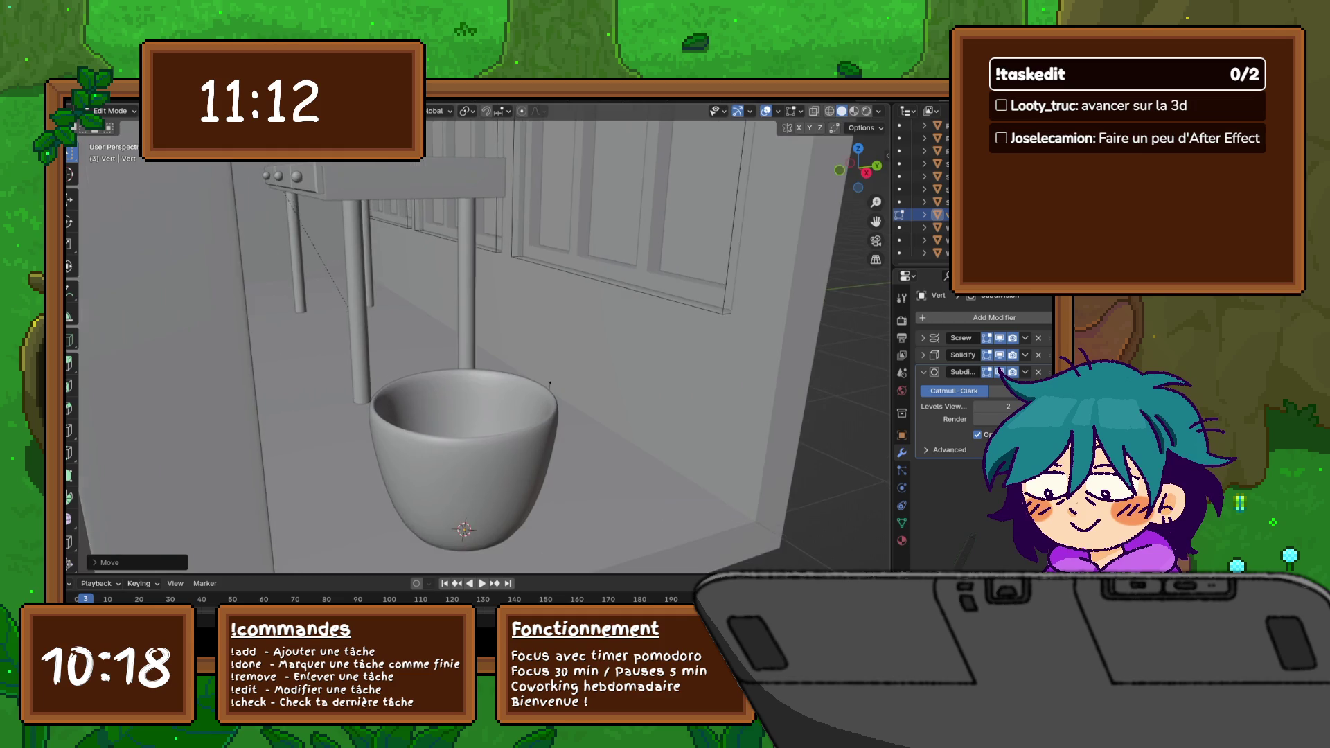
{"action": "middle_click_drag", "start_coordinate": [478, 343], "coordinate": [478, 415]}
{"action": "mouse_move", "coordinate": [568, 172]}
{"action": "middle_mouse_down"}
{"action": "mouse_move", "coordinate": [541, 125]}
{"action": "mouse_move", "coordinate": [521, 229]}
{"action": "middle_mouse_up"}
Step: Leave Edit Mode and view the bowl from the right side in wireframe
{"action": "key", "text": "Tab"}
{"action": "middle_click_drag", "start_coordinate": [478, 343], "coordinate": [499, 271]}
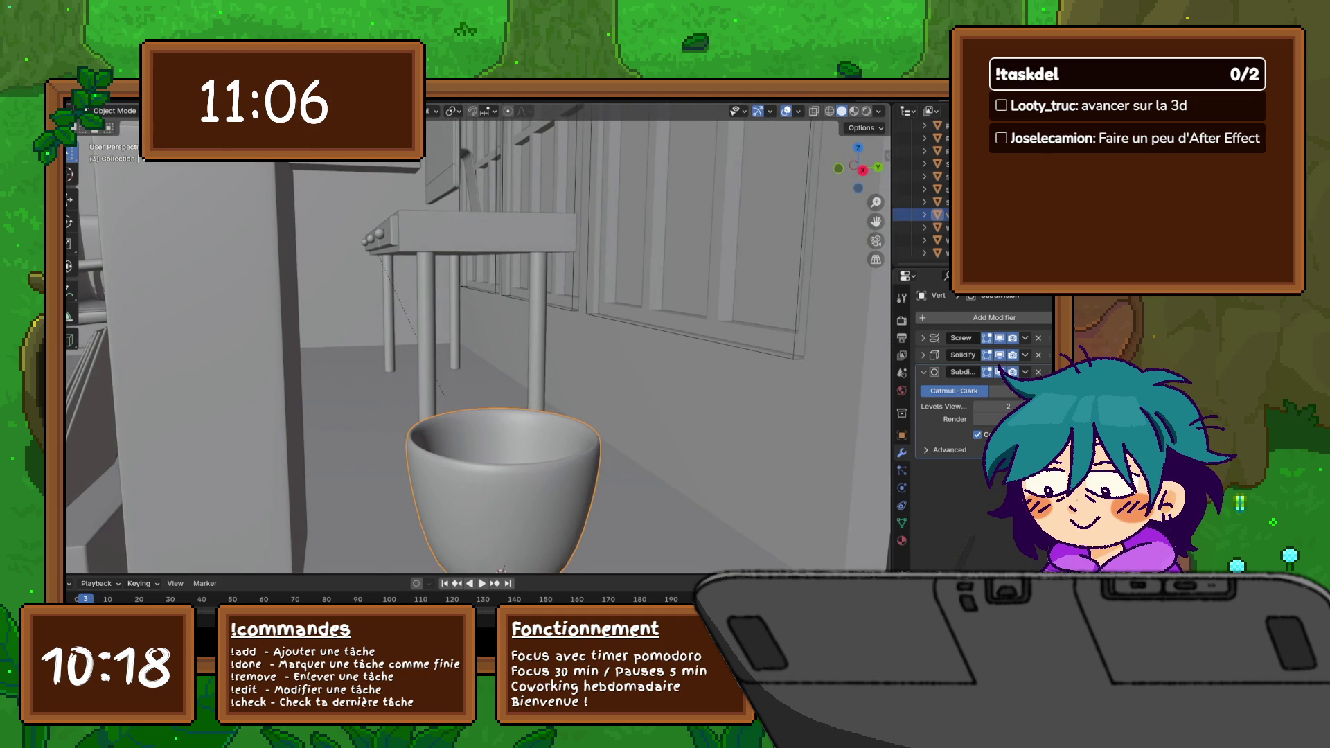
{"action": "key", "text": "KP_3"}
{"action": "scroll", "coordinate": [478, 338], "scroll_direction": "down", "scroll_amount": 3}
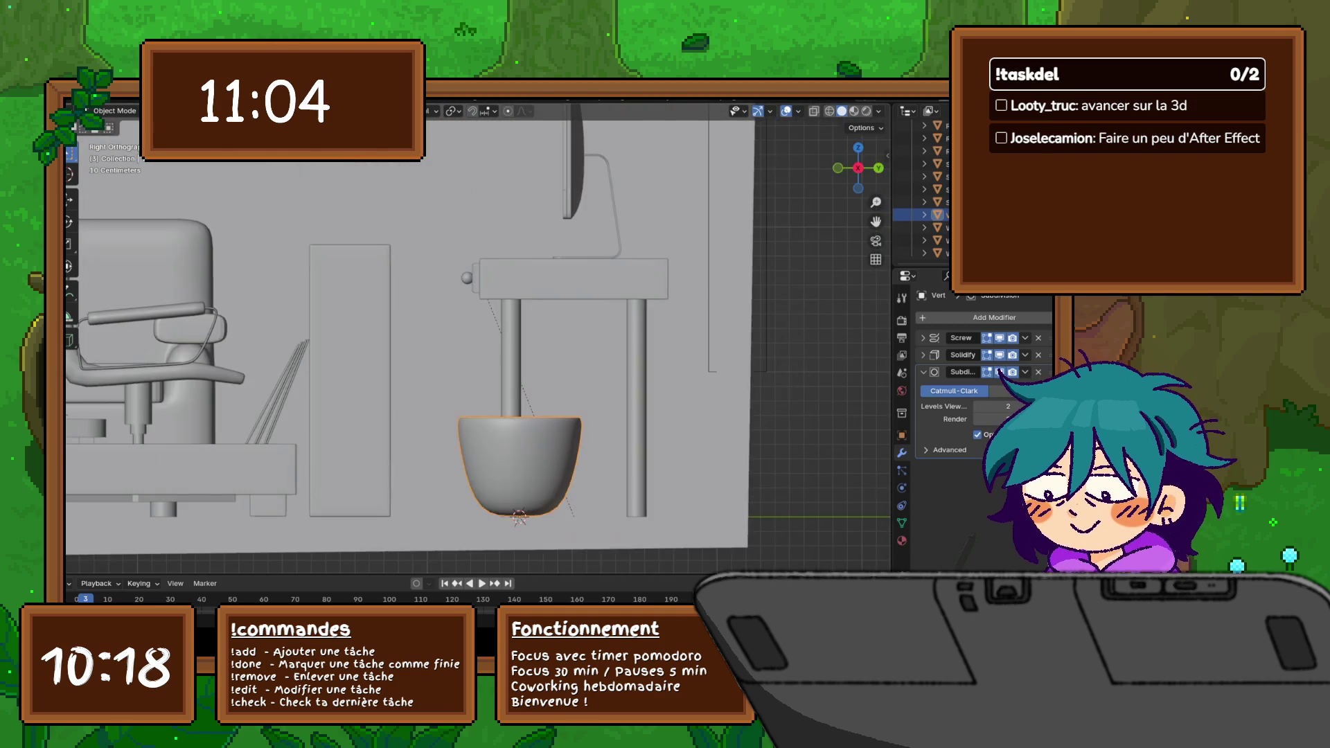
{"action": "middle_click_drag", "start_coordinate": [521, 469], "coordinate": [395, 385], "text": "shift"}
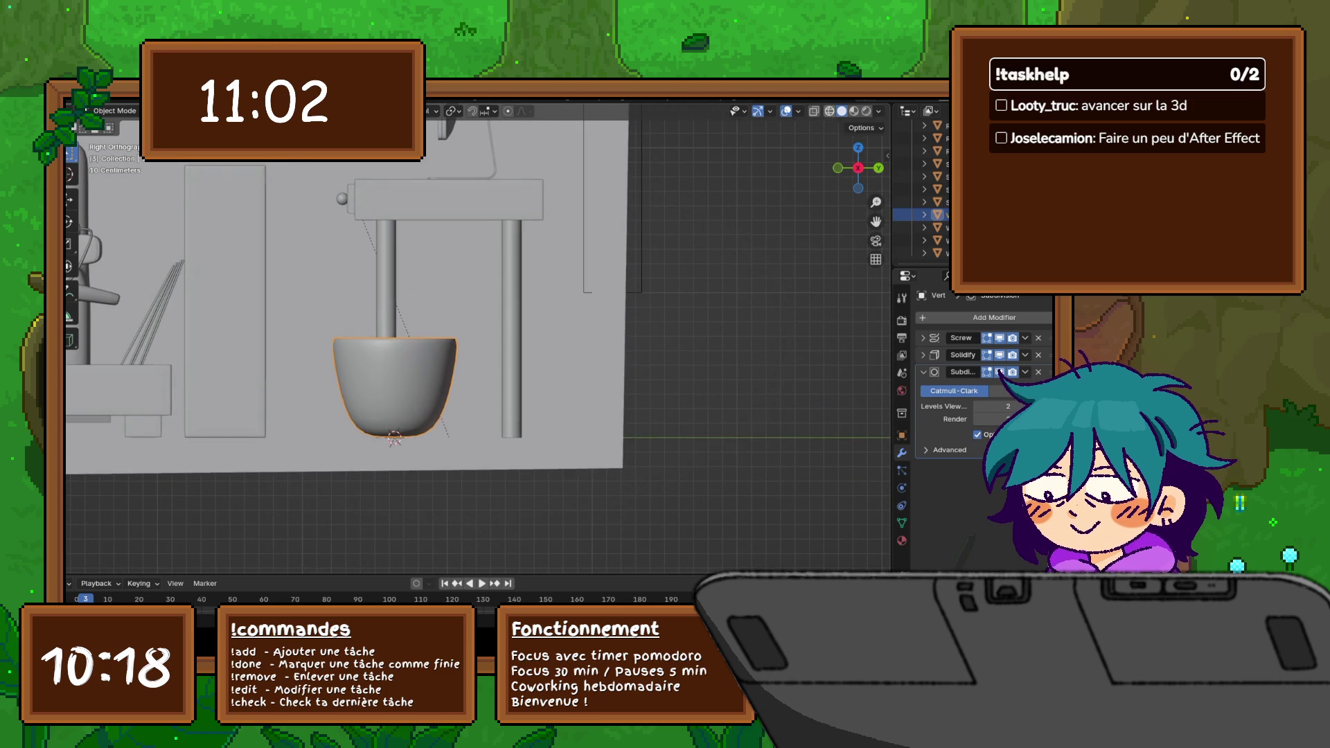
{"action": "key", "text": "shift+z"}
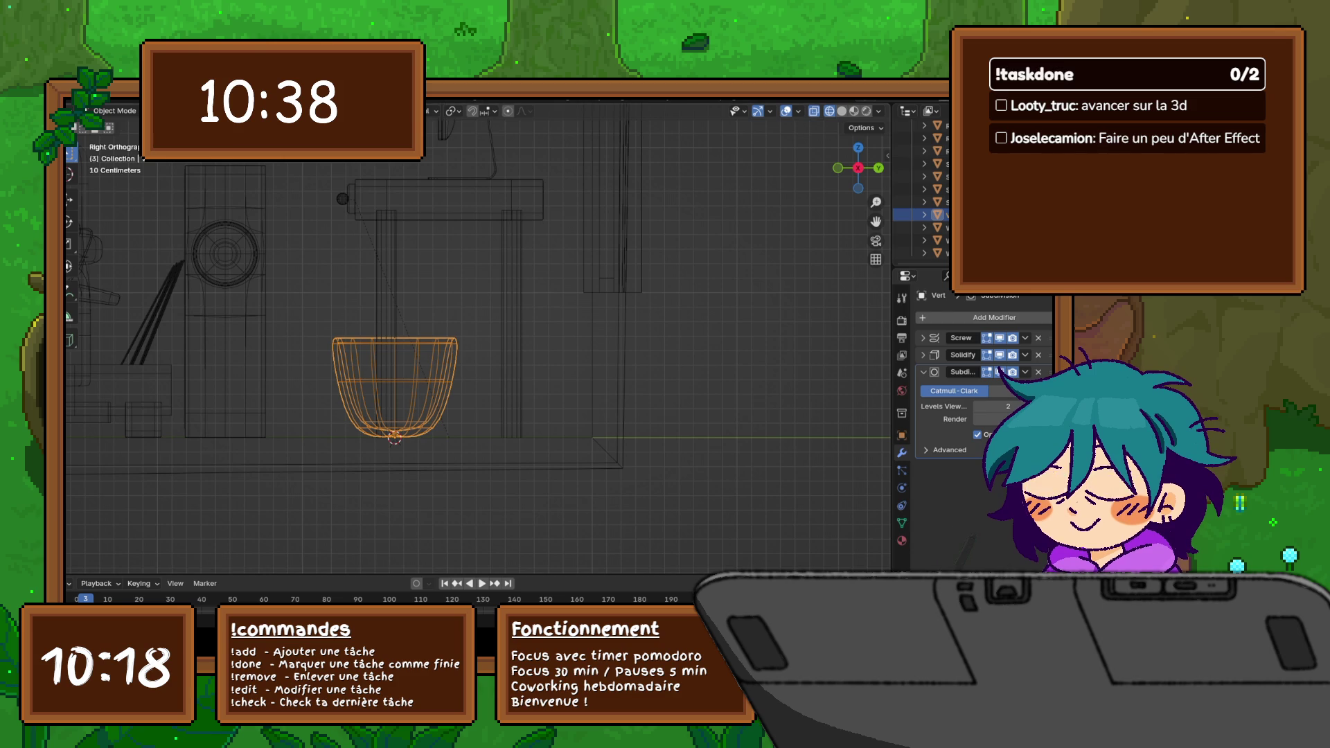
Step: Duplicate the bowl in place, strip the copy's Solidify and Screw modifiers, and enter Edit Mode
{"action": "key", "text": "shift+d"}
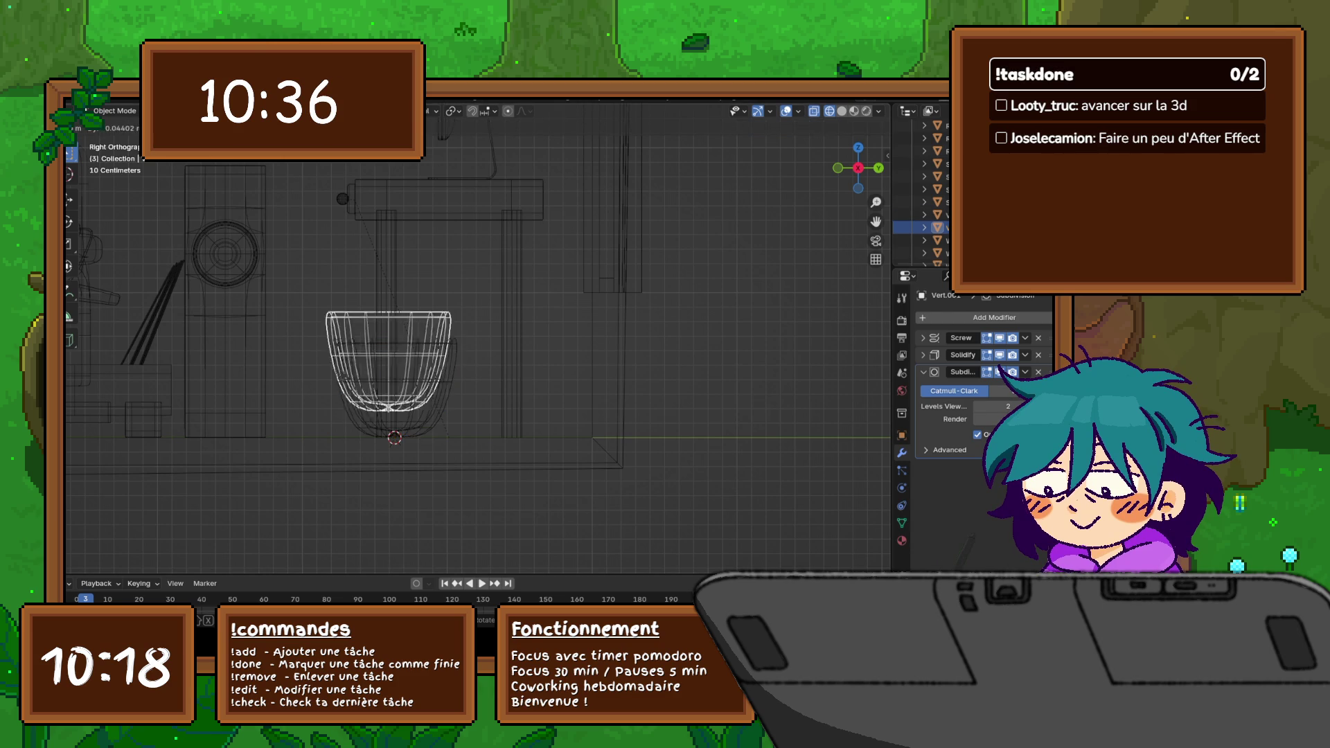
{"action": "key", "text": "Escape"}
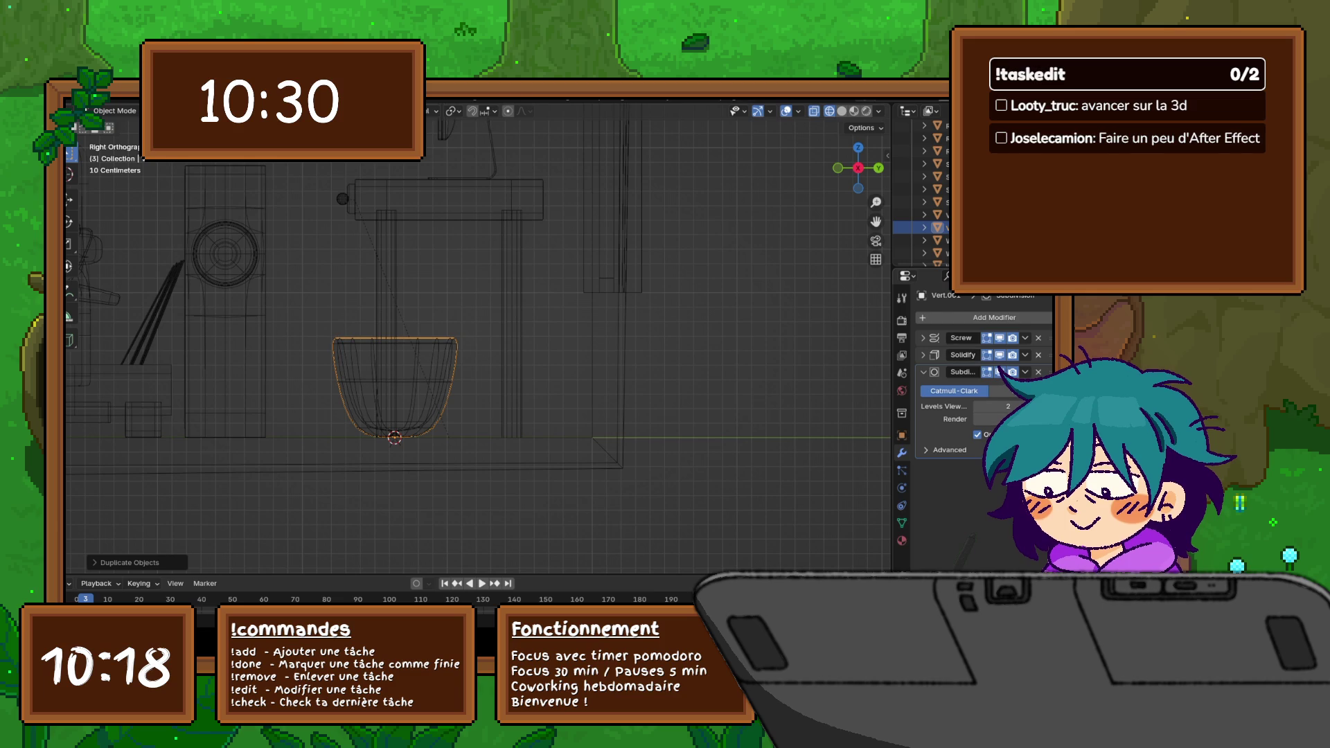
{"action": "left_click", "coordinate": [1038, 354]}
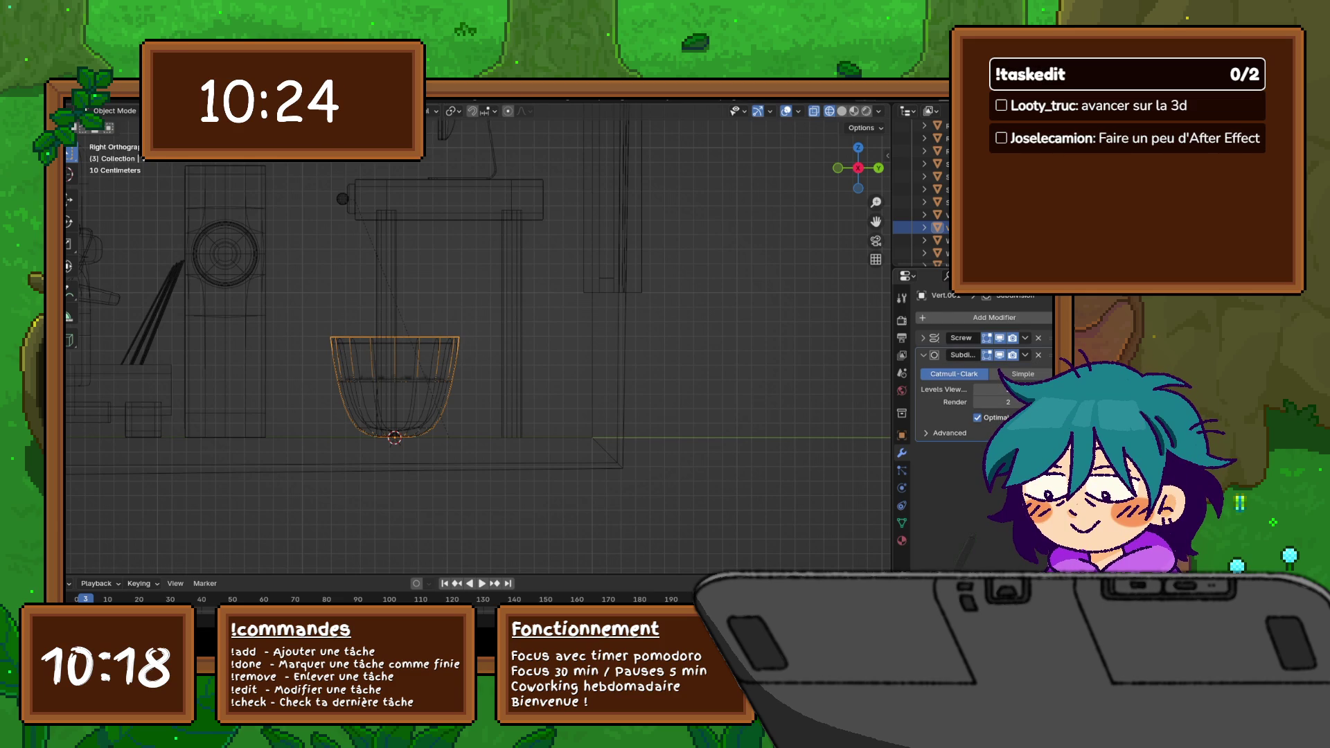
{"action": "left_click", "coordinate": [922, 355]}
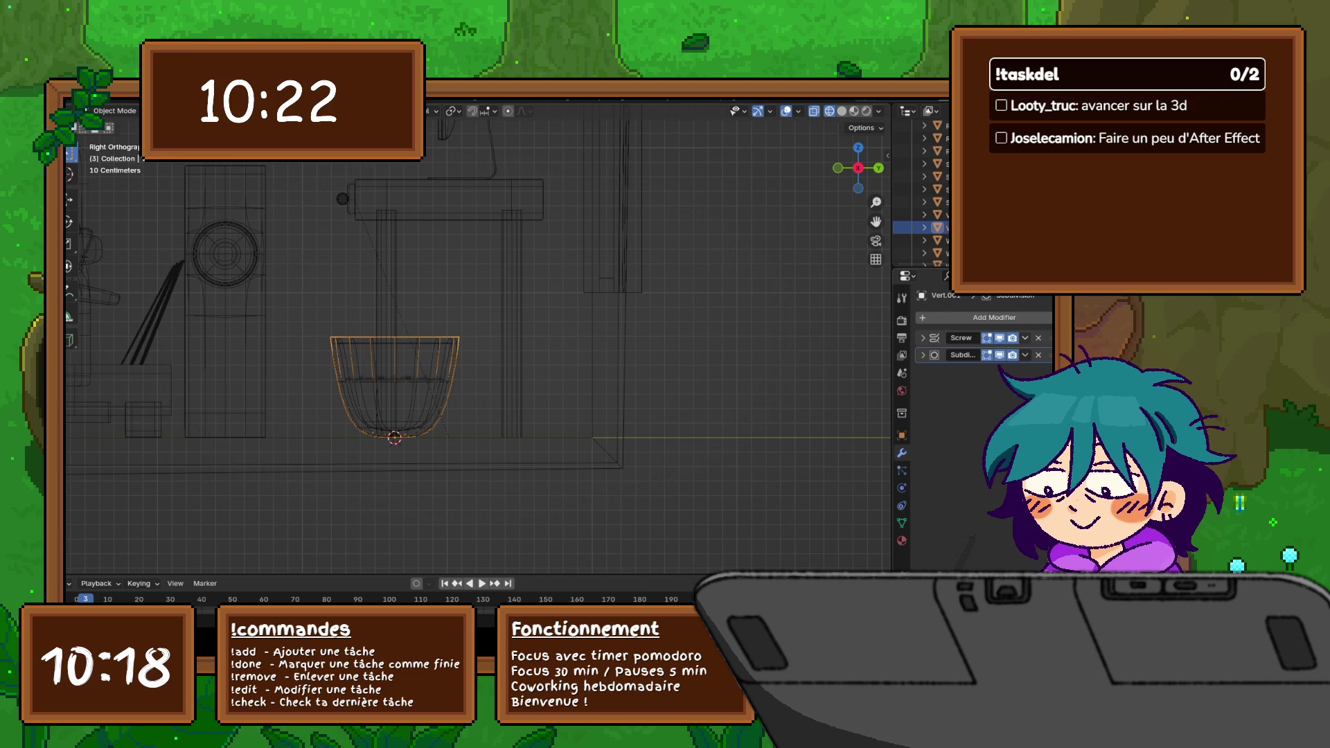
{"action": "key", "text": "ctrl+x"}
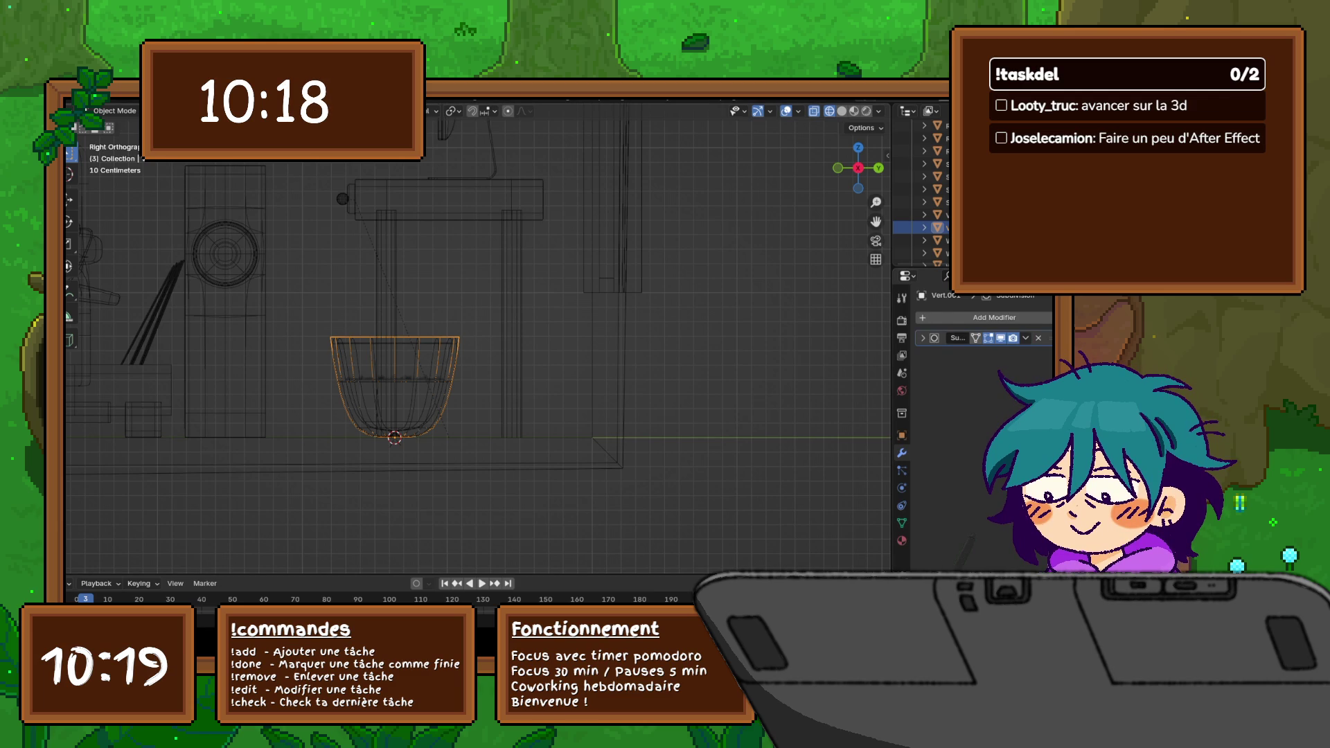
{"action": "scroll", "coordinate": [173, 341], "scroll_direction": "up", "scroll_amount": 2}
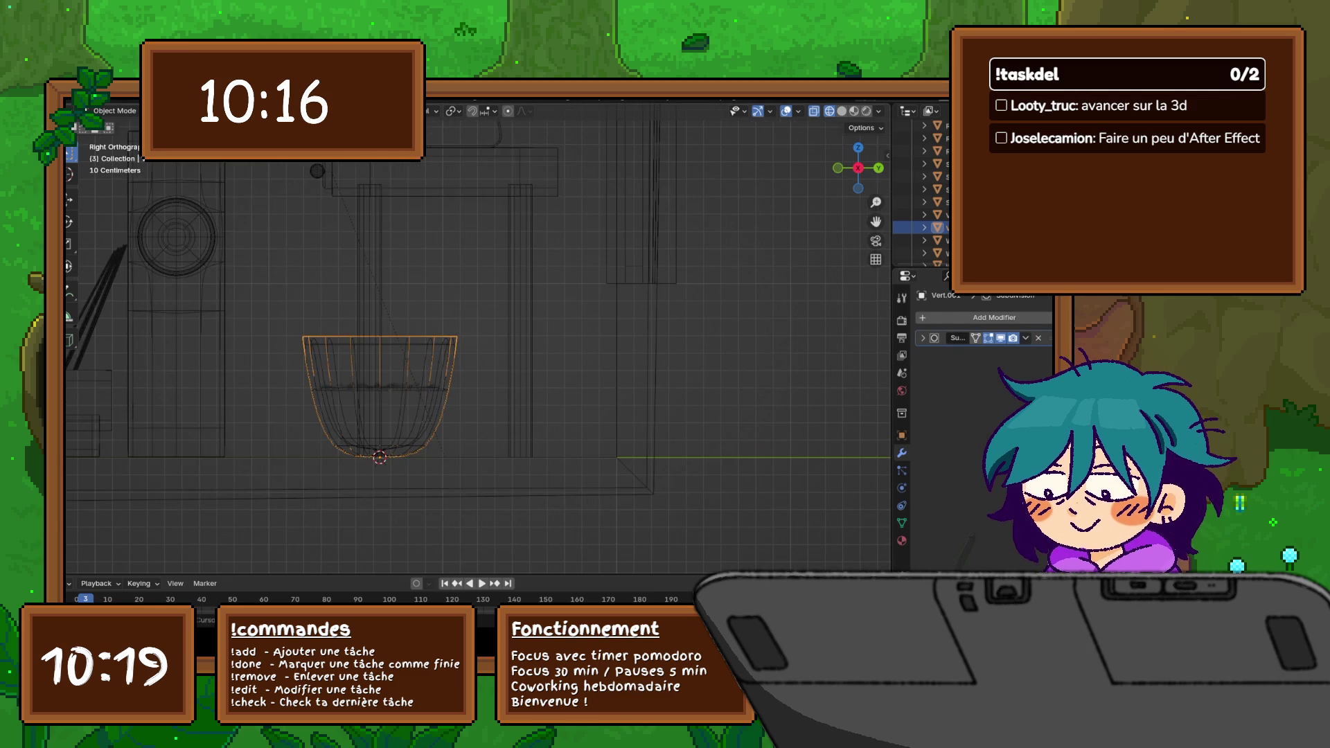
{"action": "middle_click_drag", "start_coordinate": [439, 395], "coordinate": [425, 394], "text": "shift"}
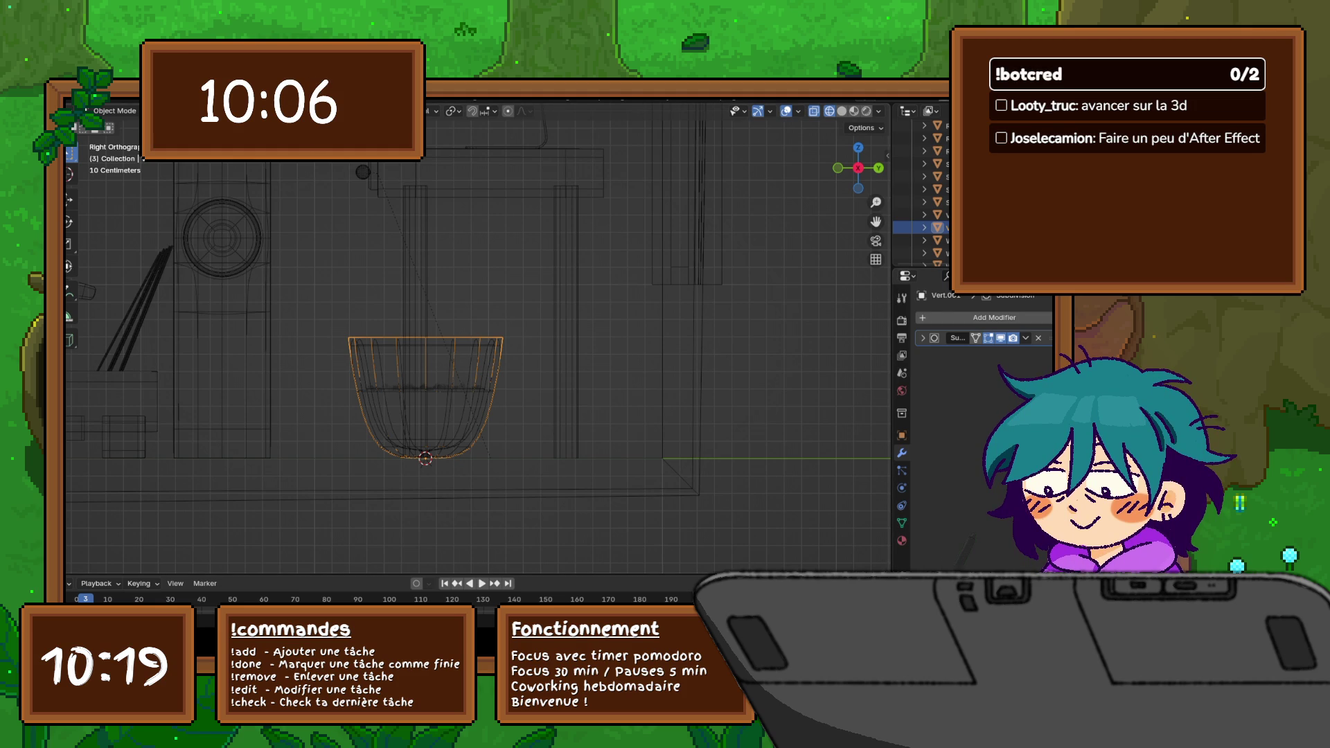
{"action": "key", "text": "Tab"}
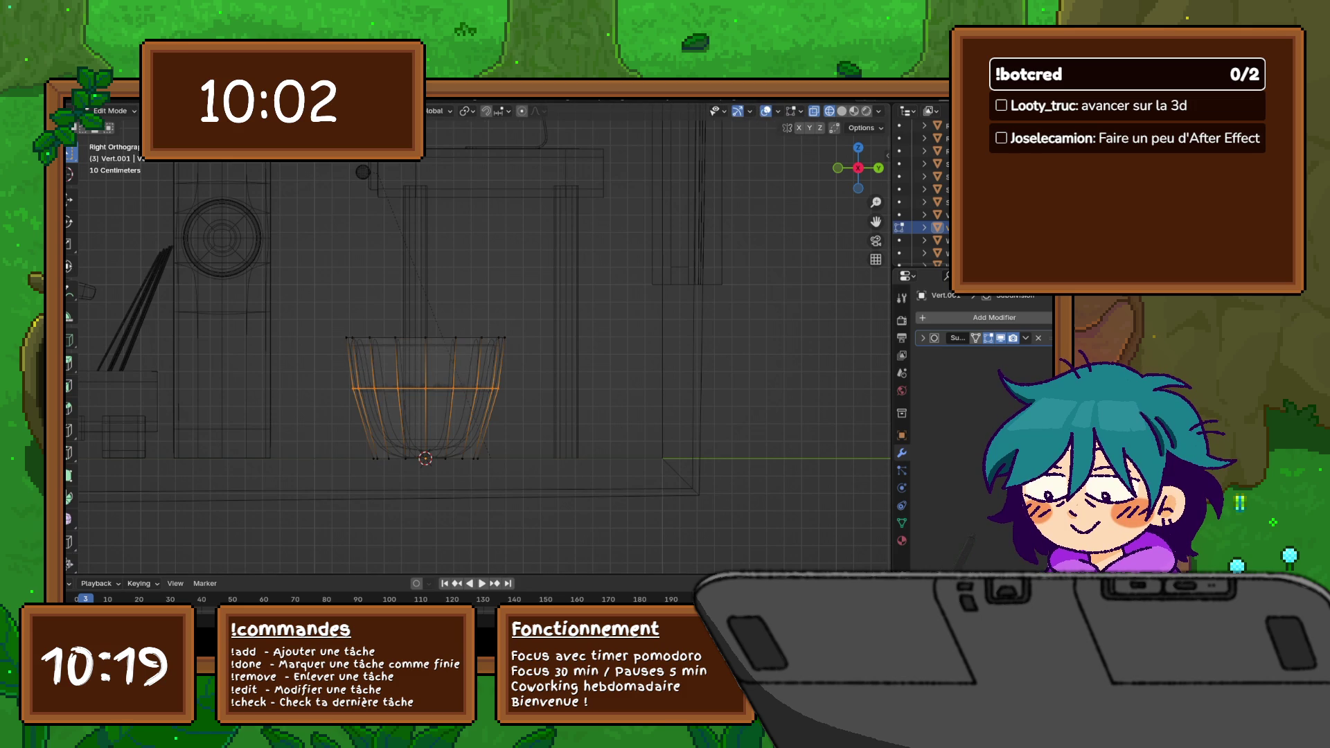
{"action": "scroll", "coordinate": [448, 356], "scroll_direction": "up", "scroll_amount": 2}
{"action": "scroll", "coordinate": [447, 356], "scroll_direction": "up", "scroll_amount": 2}
{"action": "scroll", "coordinate": [447, 356], "scroll_direction": "up", "scroll_amount": 1}
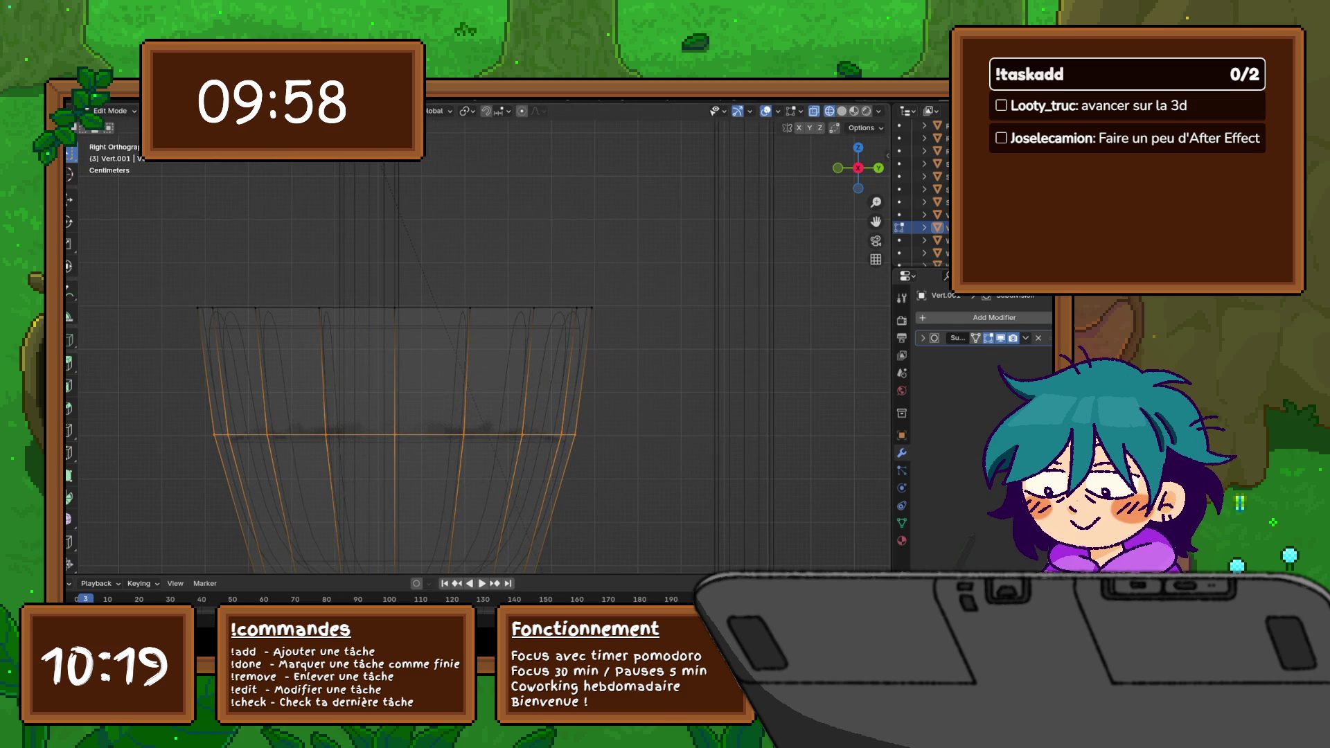
{"action": "scroll", "coordinate": [447, 357], "scroll_direction": "down", "scroll_amount": 2}
{"action": "scroll", "coordinate": [448, 357], "scroll_direction": "down", "scroll_amount": 1}
Step: Select the copy's whole mesh and raise it along Z
{"action": "middle_click_drag", "start_coordinate": [448, 357], "coordinate": [447, 327], "text": "shift"}
{"action": "key", "text": "a"}
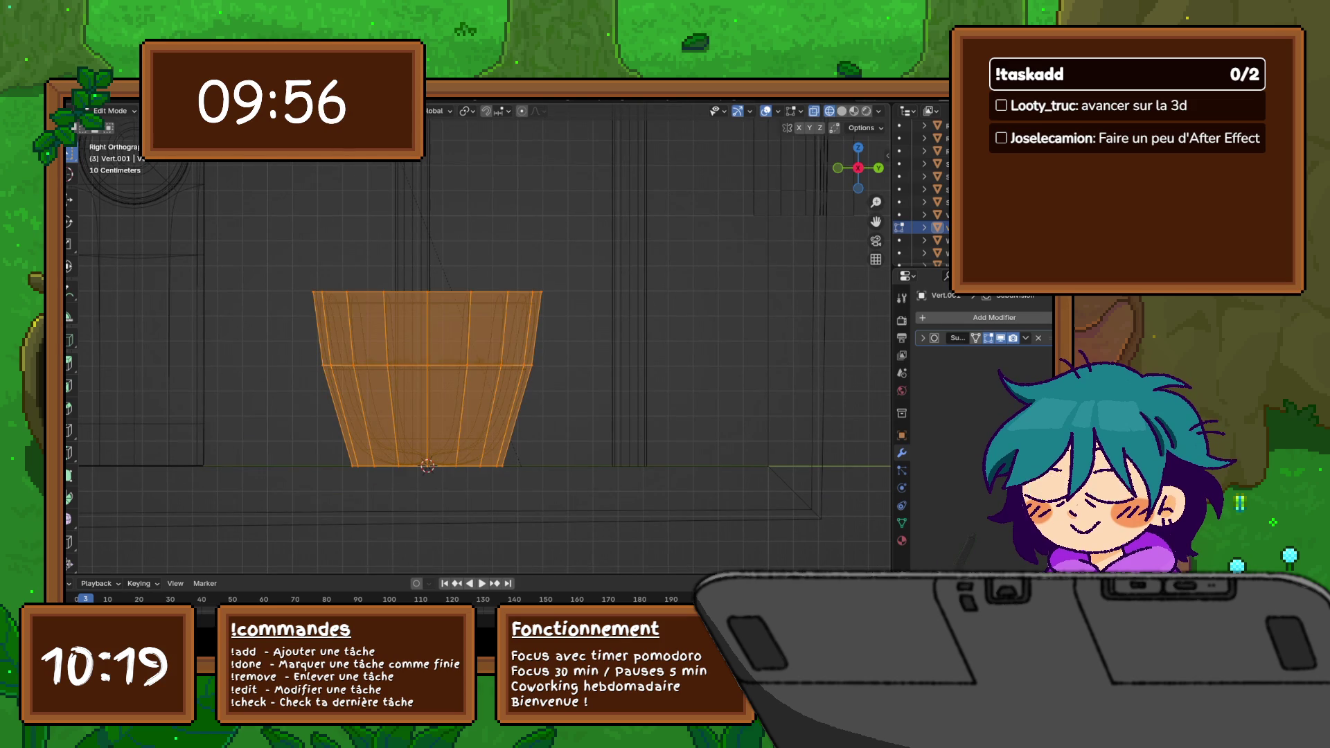
{"action": "key", "text": "g"}
{"action": "key", "text": "z"}
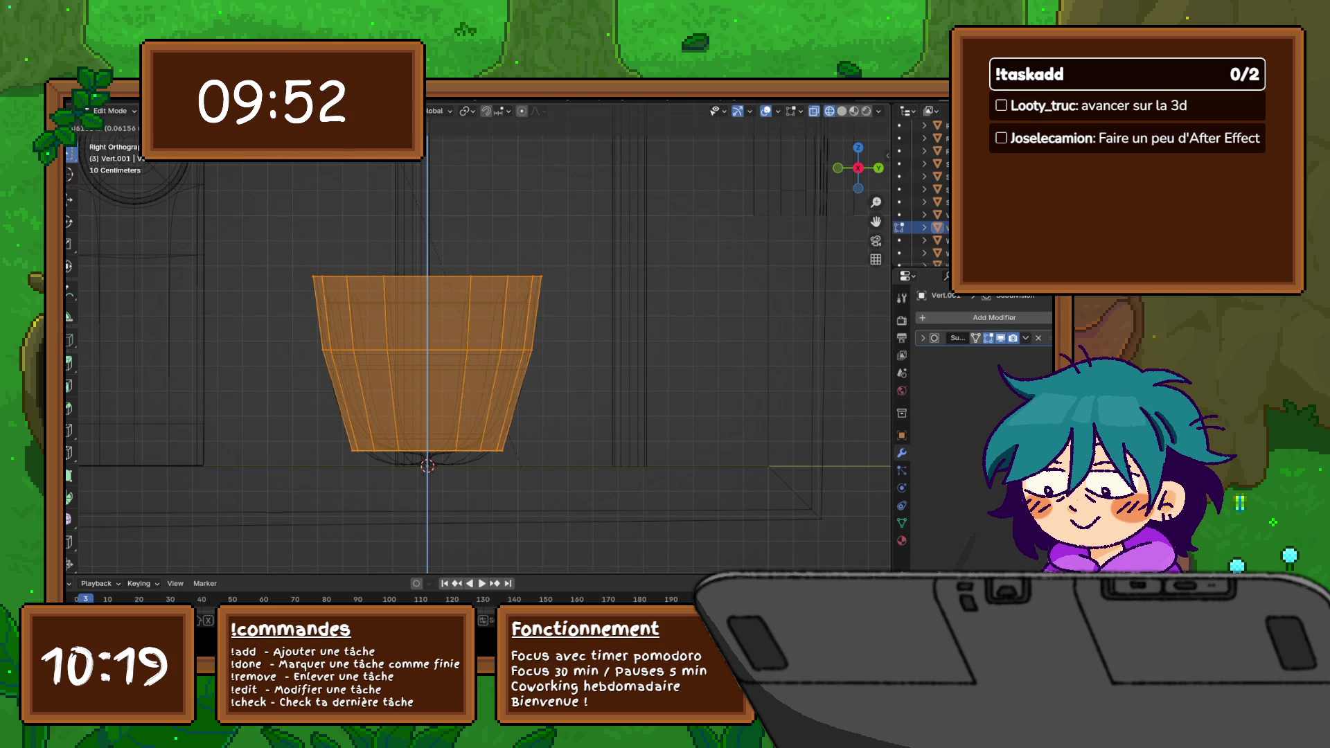
{"action": "key", "text": "Return"}
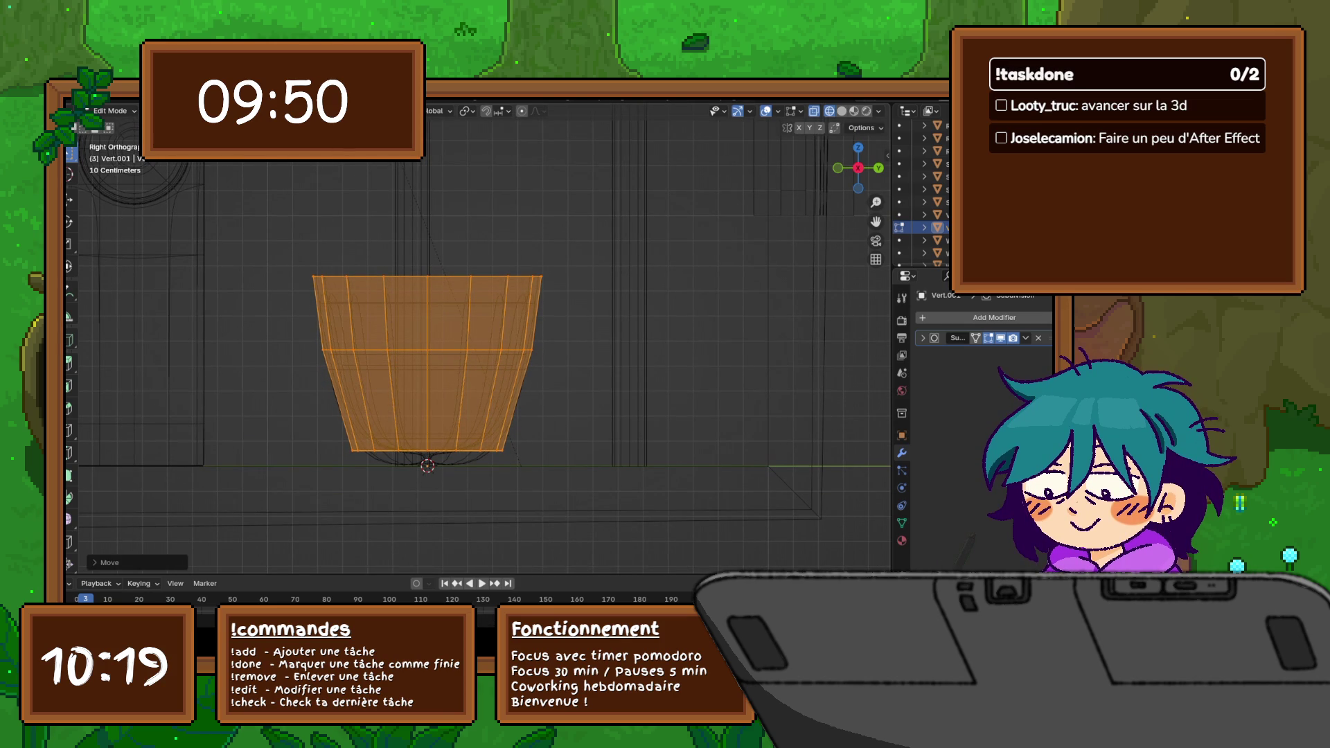
Step: Scale the mesh narrower along Y to fit the pot and box-select its top edge loop
{"action": "key", "text": "s"}
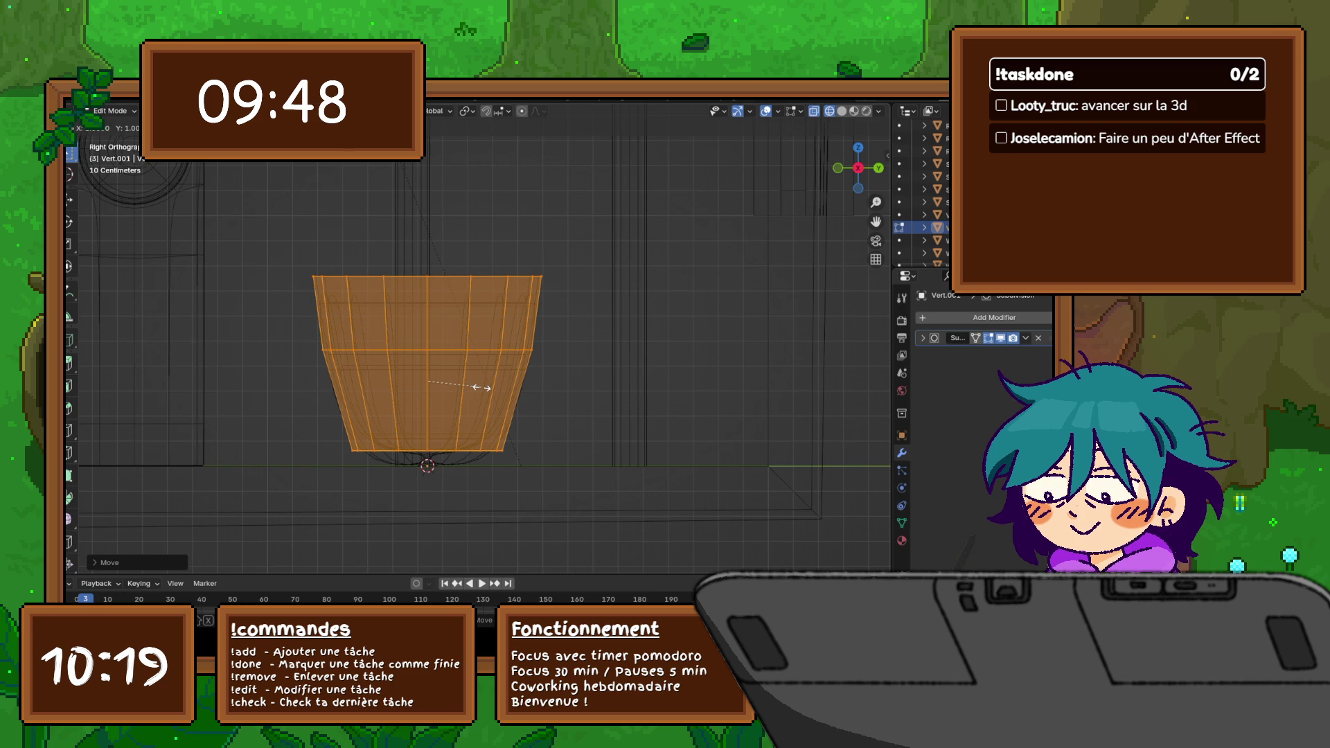
{"action": "key", "text": "y"}
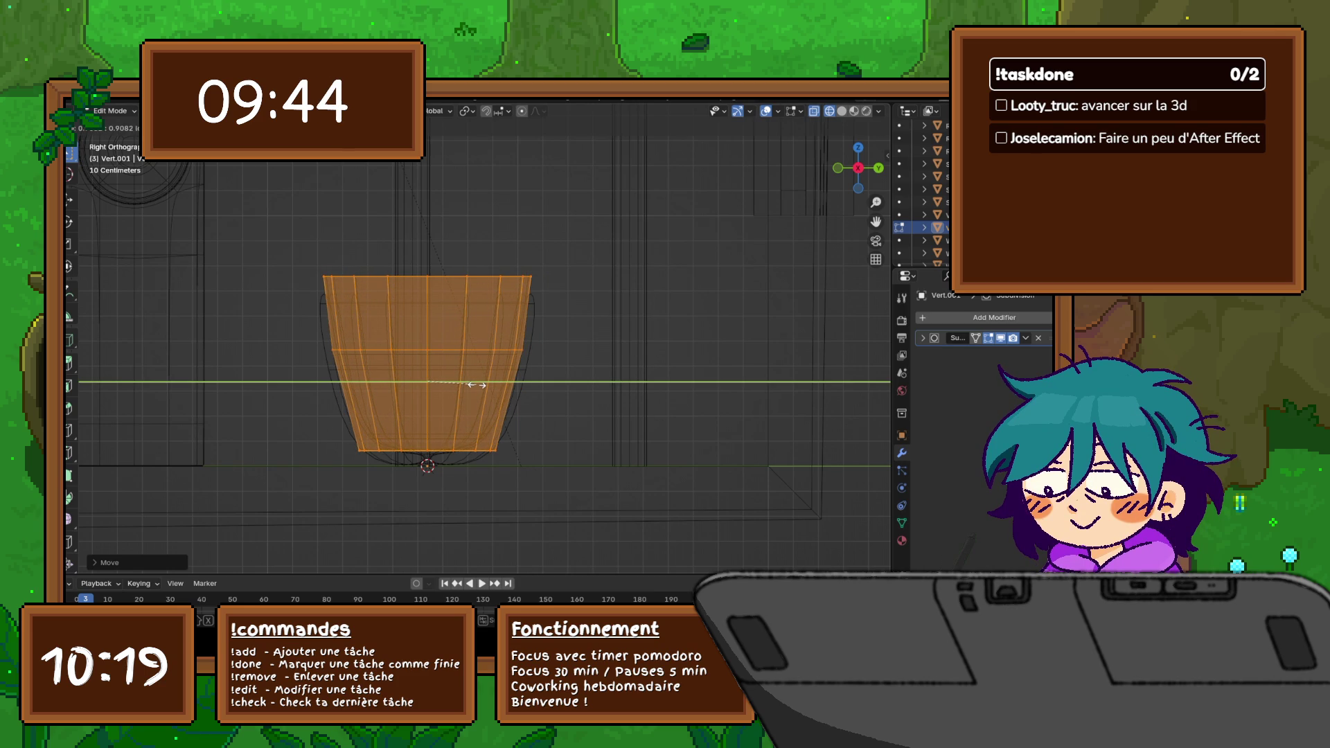
{"action": "left_click", "coordinate": [477, 384]}
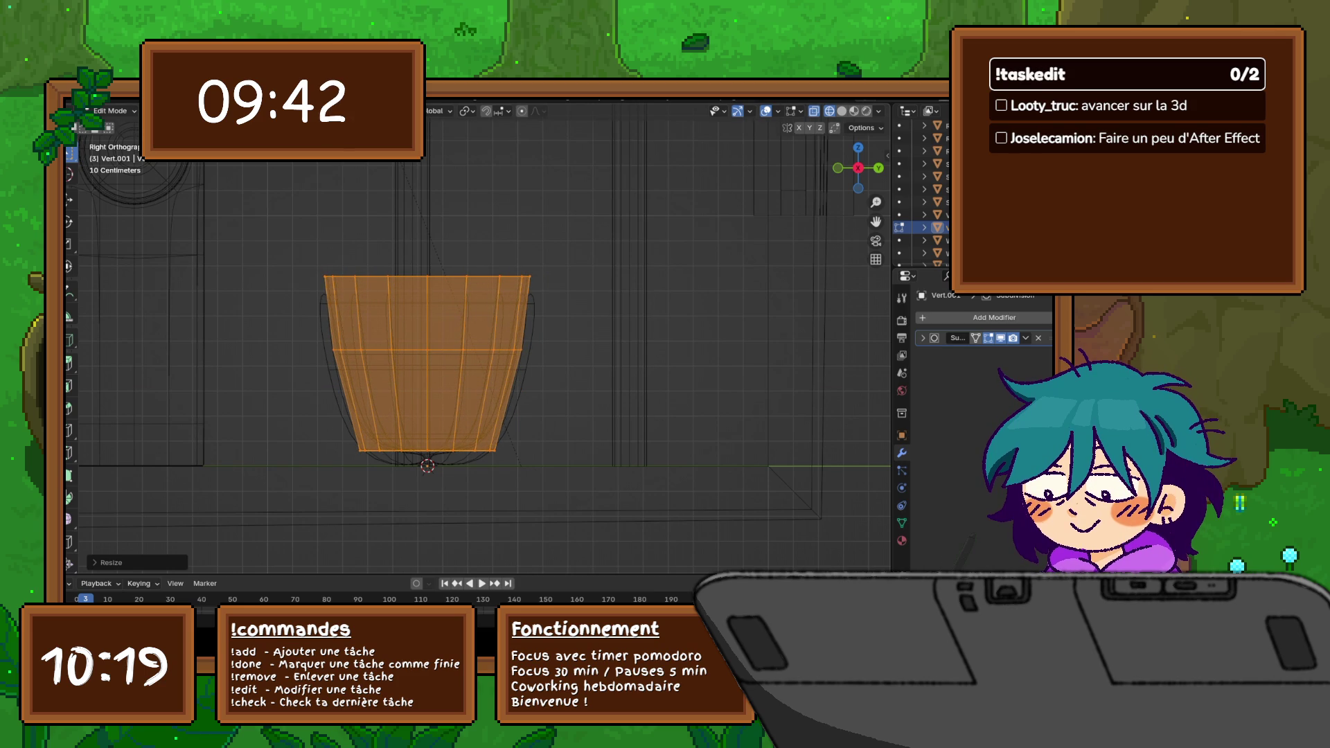
{"action": "left_click_drag", "start_coordinate": [267, 247], "coordinate": [586, 289]}
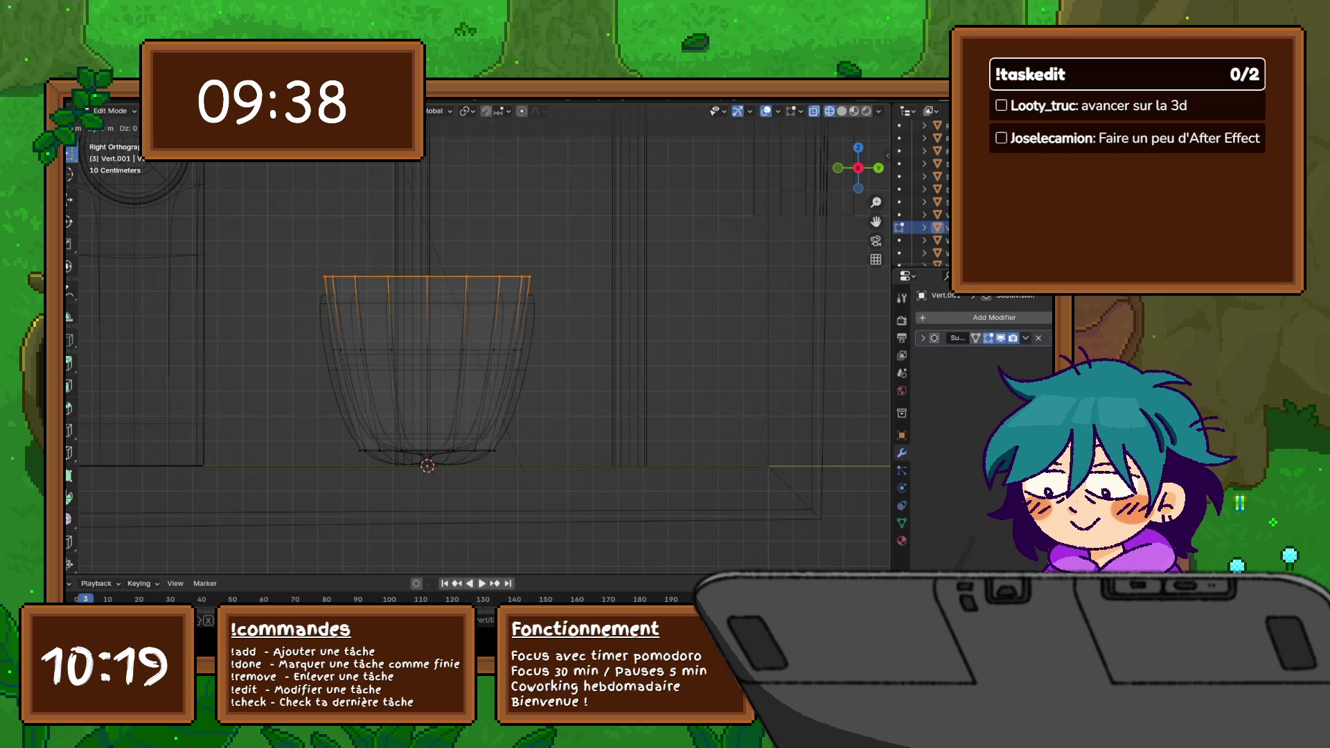
Step: Scale the pot's top rim loop along Y and slide it lower down the pot
{"action": "key", "text": "s"}
{"action": "key", "text": "y"}
{"action": "key", "text": "Return"}
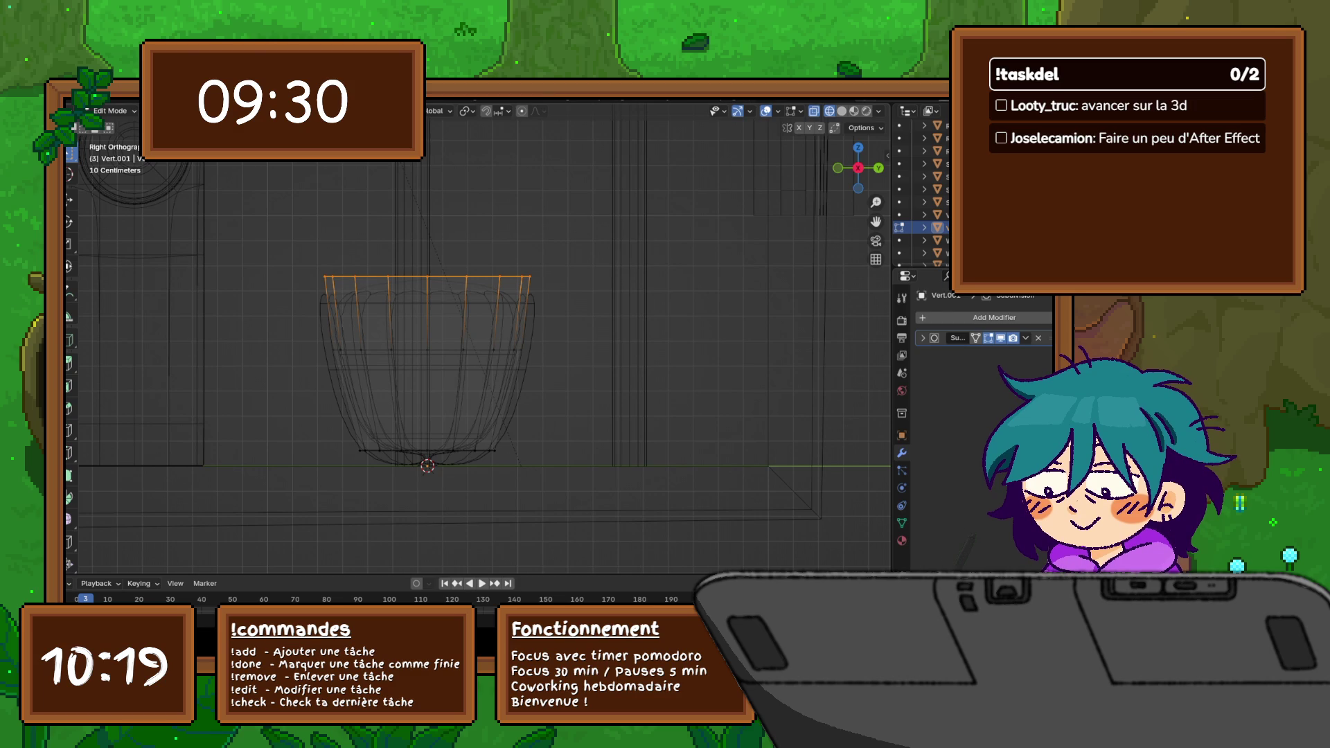
{"action": "key", "text": "g"}
{"action": "key", "text": "g"}
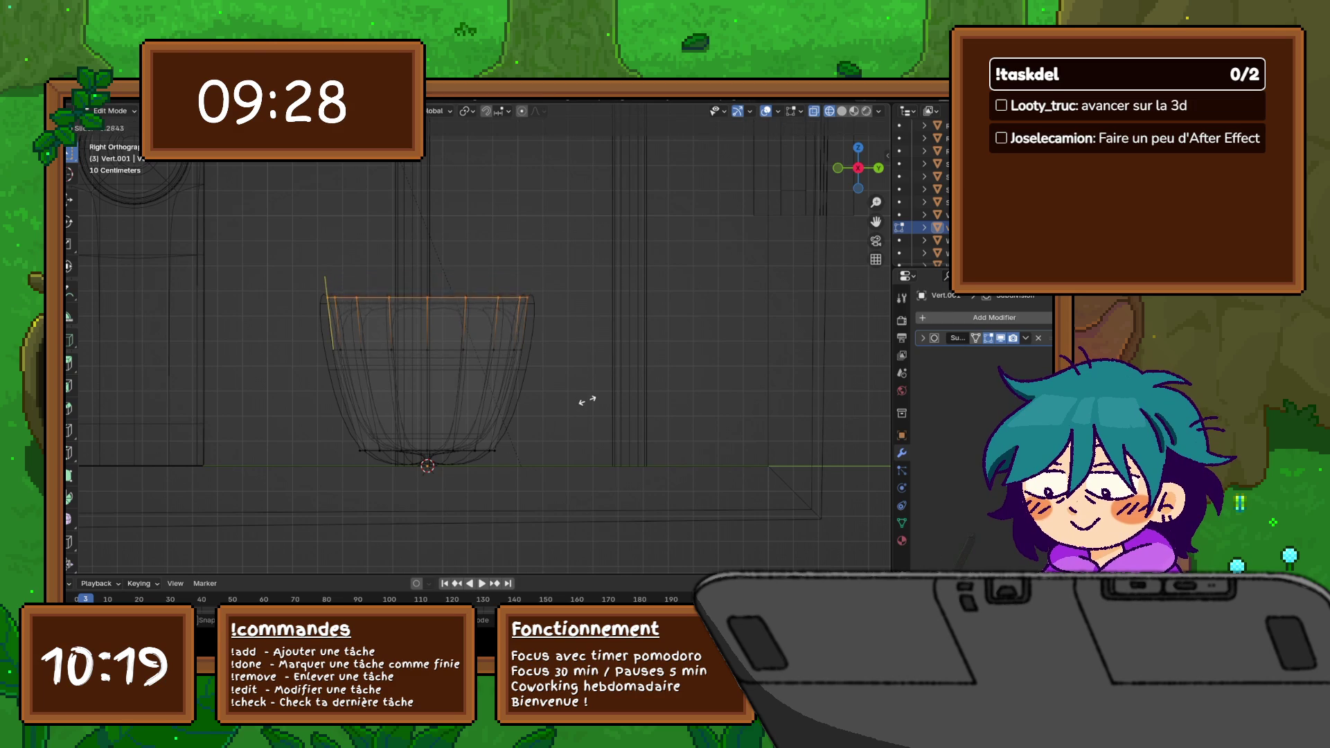
{"action": "left_click", "coordinate": [580, 461]}
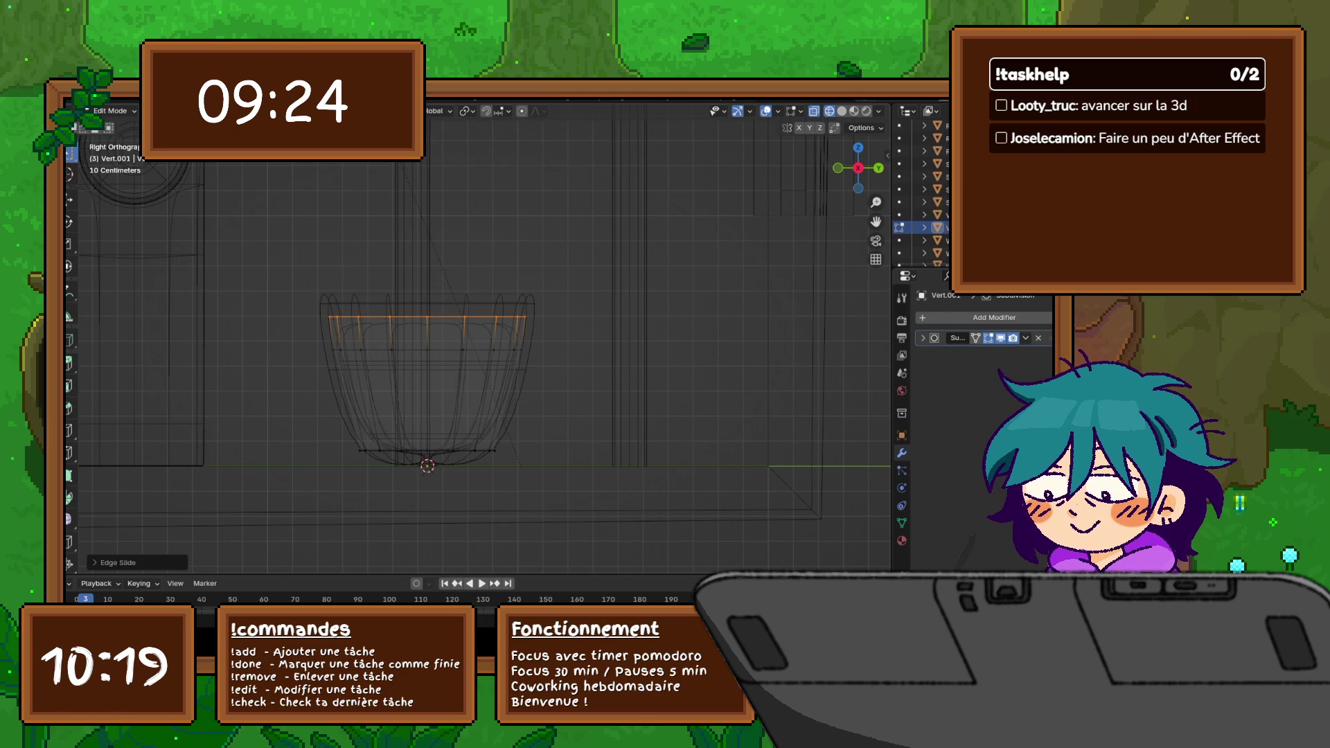
{"action": "middle_click_drag", "start_coordinate": [580, 462], "coordinate": [645, 498]}
{"action": "middle_click_drag", "start_coordinate": [479, 343], "coordinate": [541, 374]}
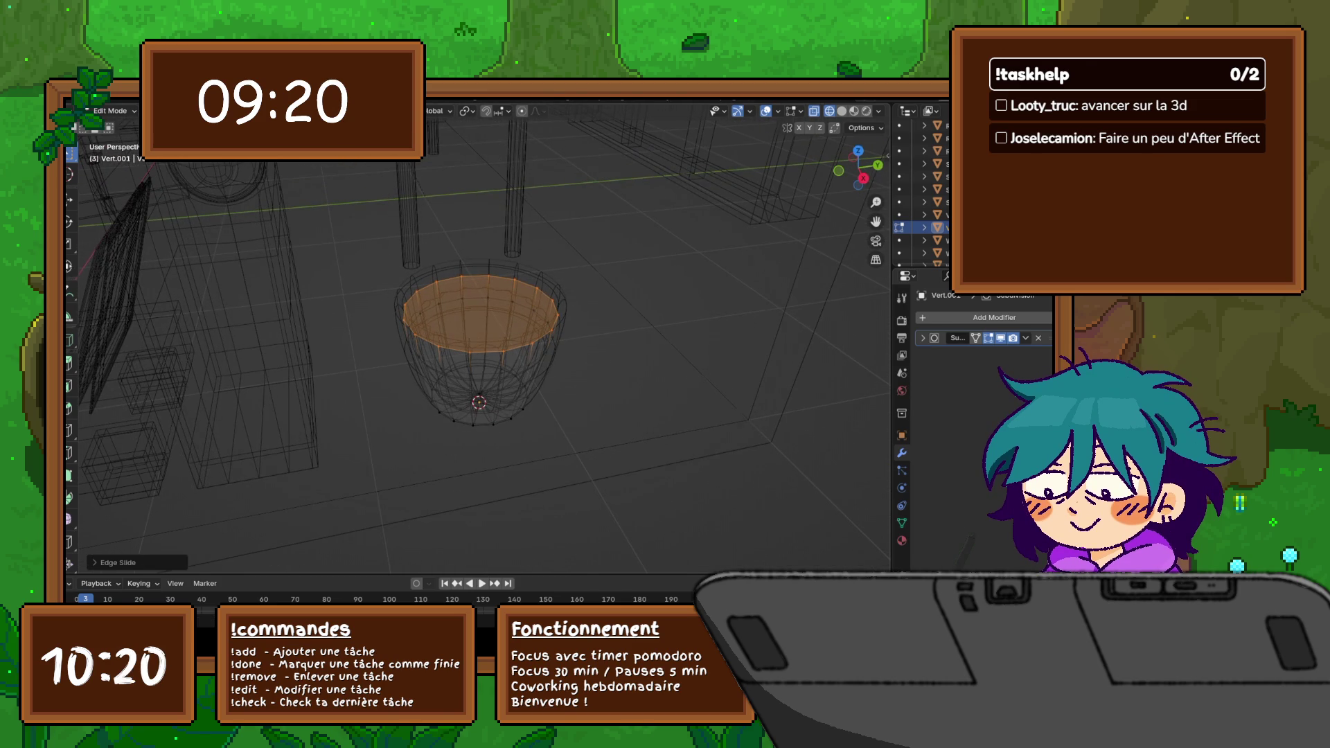
{"action": "key", "text": "KP_3"}
{"action": "middle_click_drag", "start_coordinate": [512, 436], "coordinate": [424, 364], "text": "shift"}
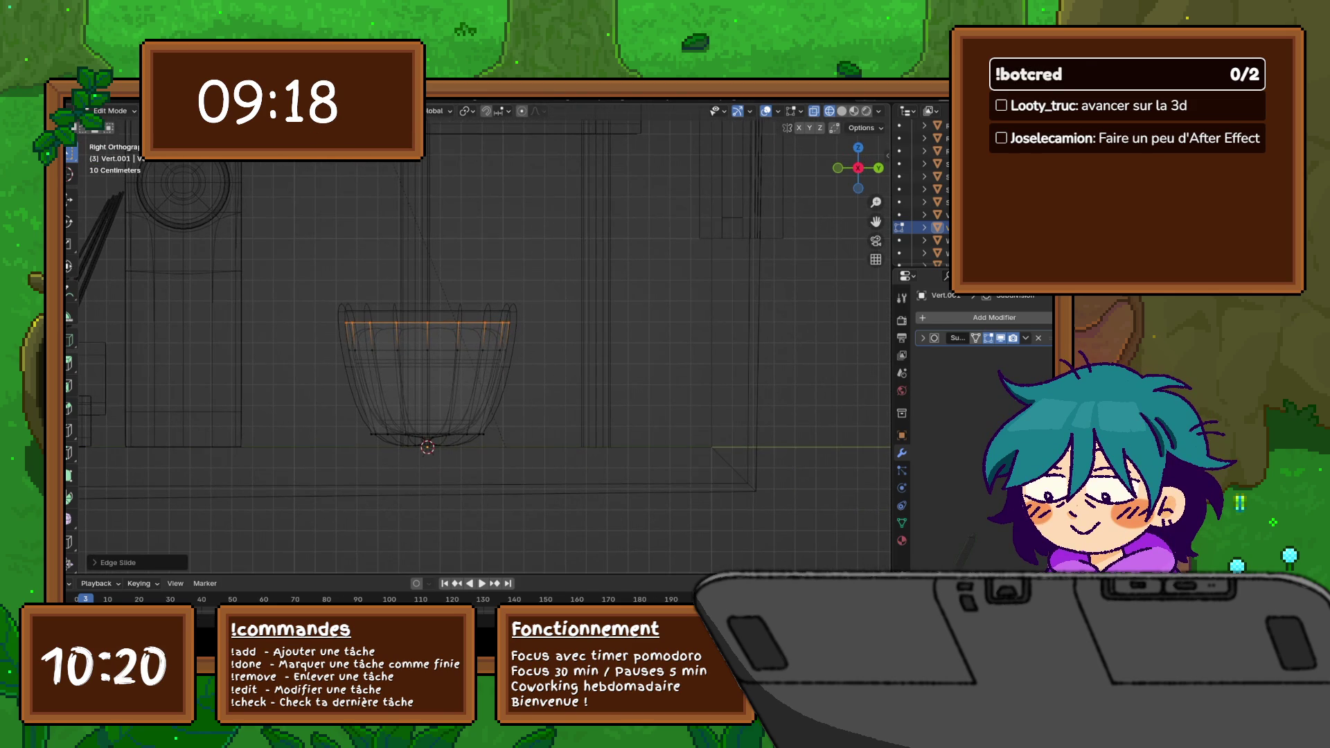
{"action": "scroll", "coordinate": [478, 344], "scroll_direction": "up", "scroll_amount": 2}
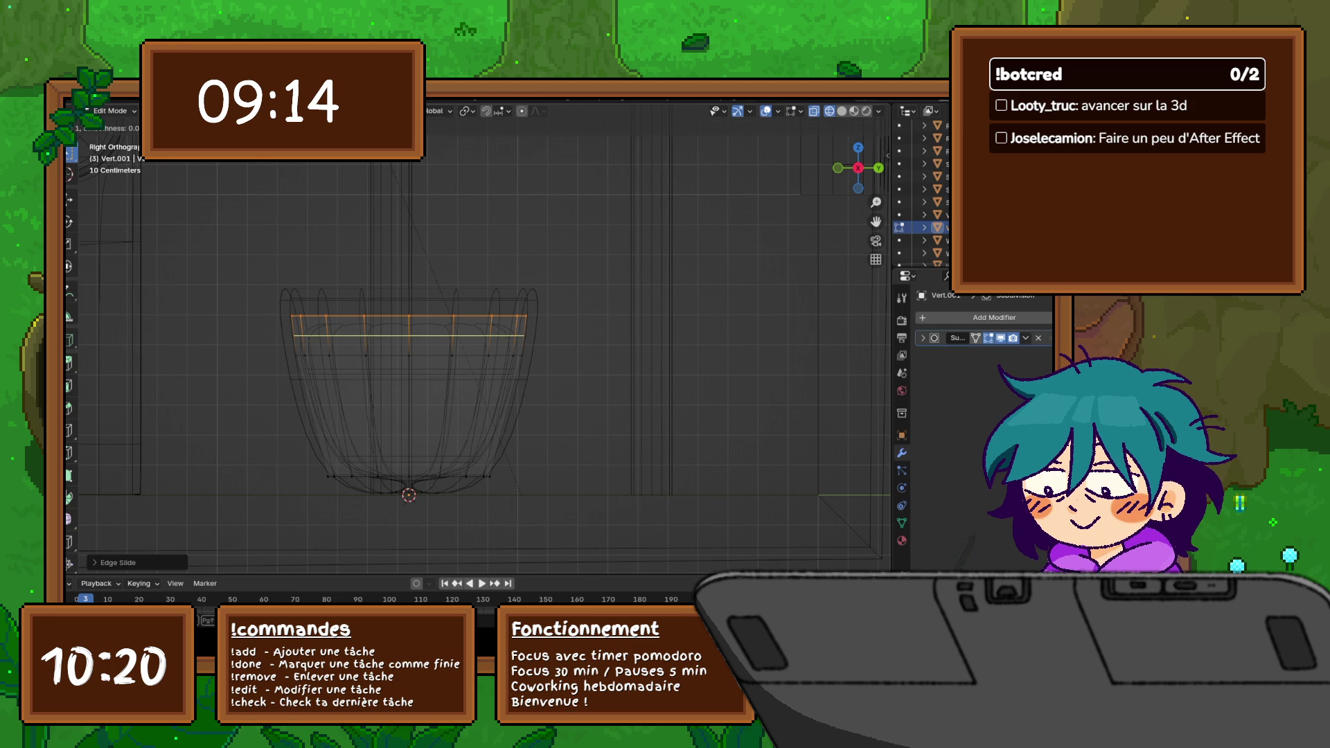
{"action": "key", "text": "g"}
{"action": "key", "text": "g"}
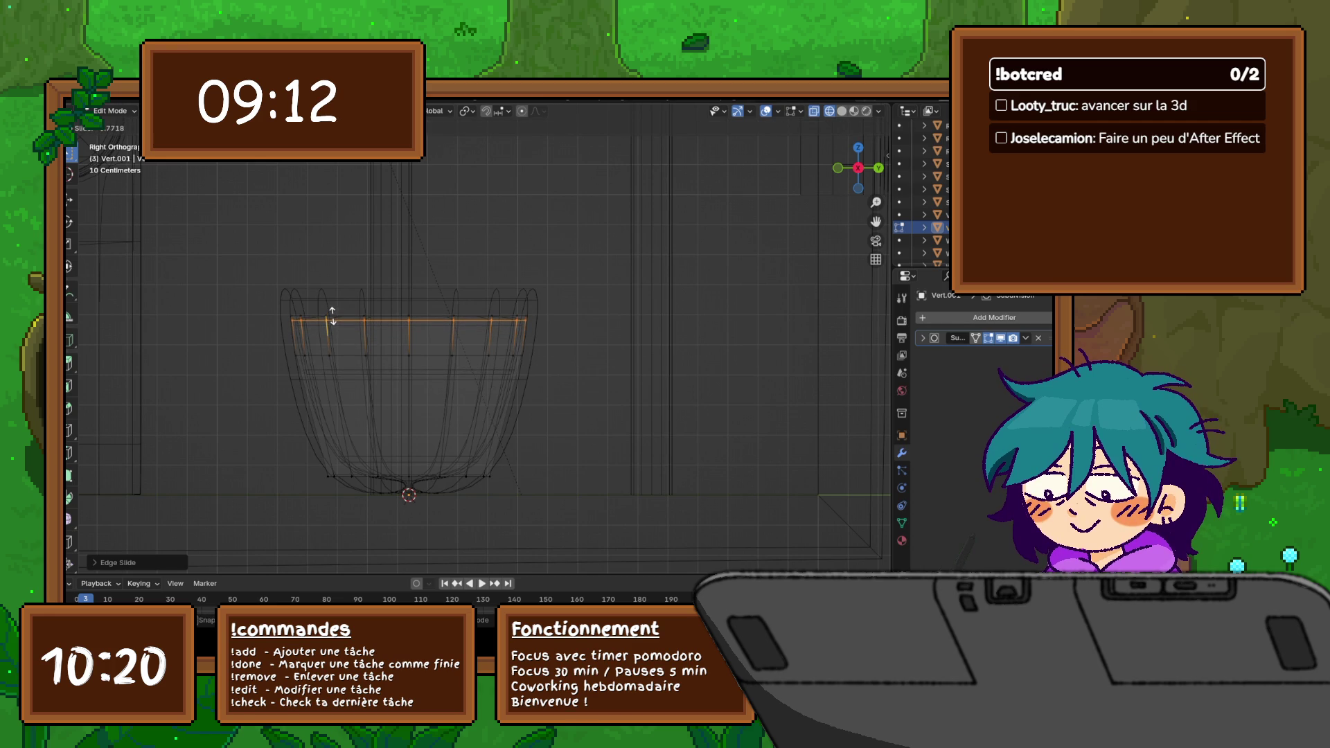
{"action": "left_click", "coordinate": [332, 316]}
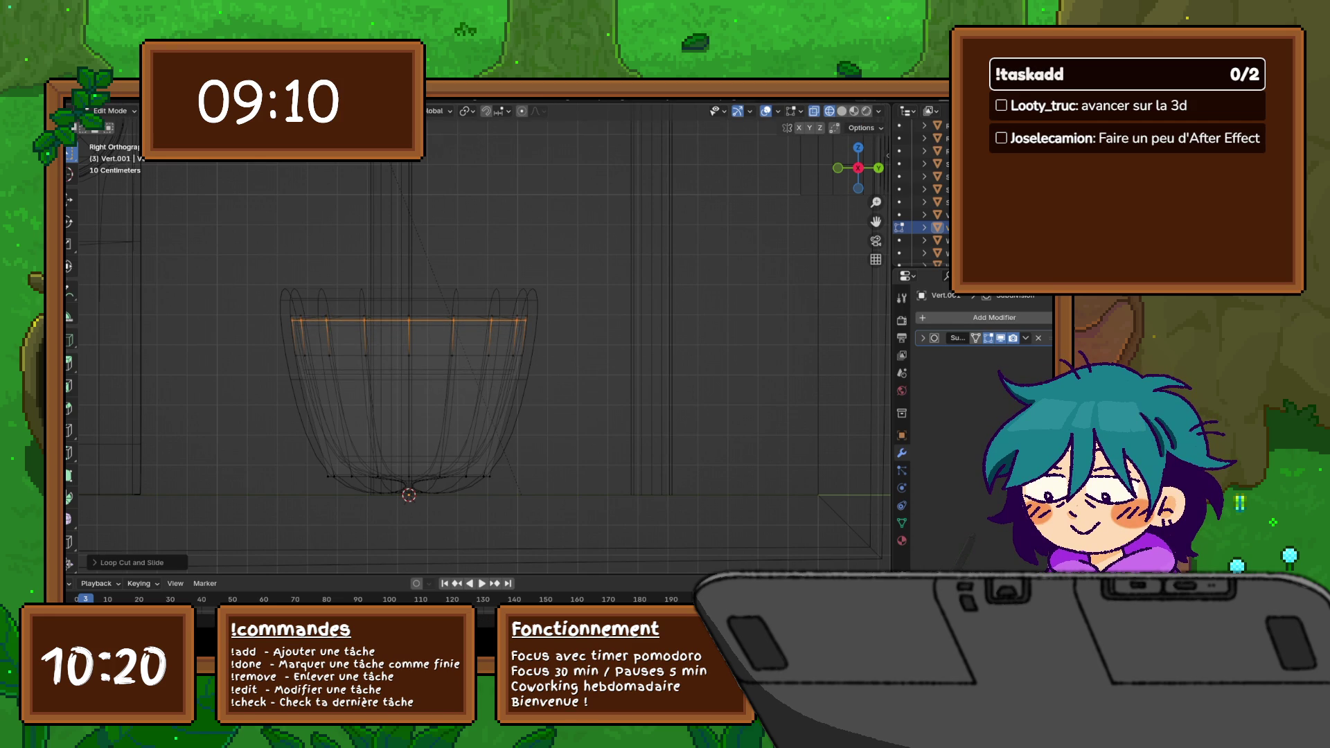
Step: In solid shading, inset the pot's top inner face into a soil disc and return to object mode
{"action": "middle_click_drag", "start_coordinate": [332, 314], "coordinate": [375, 291]}
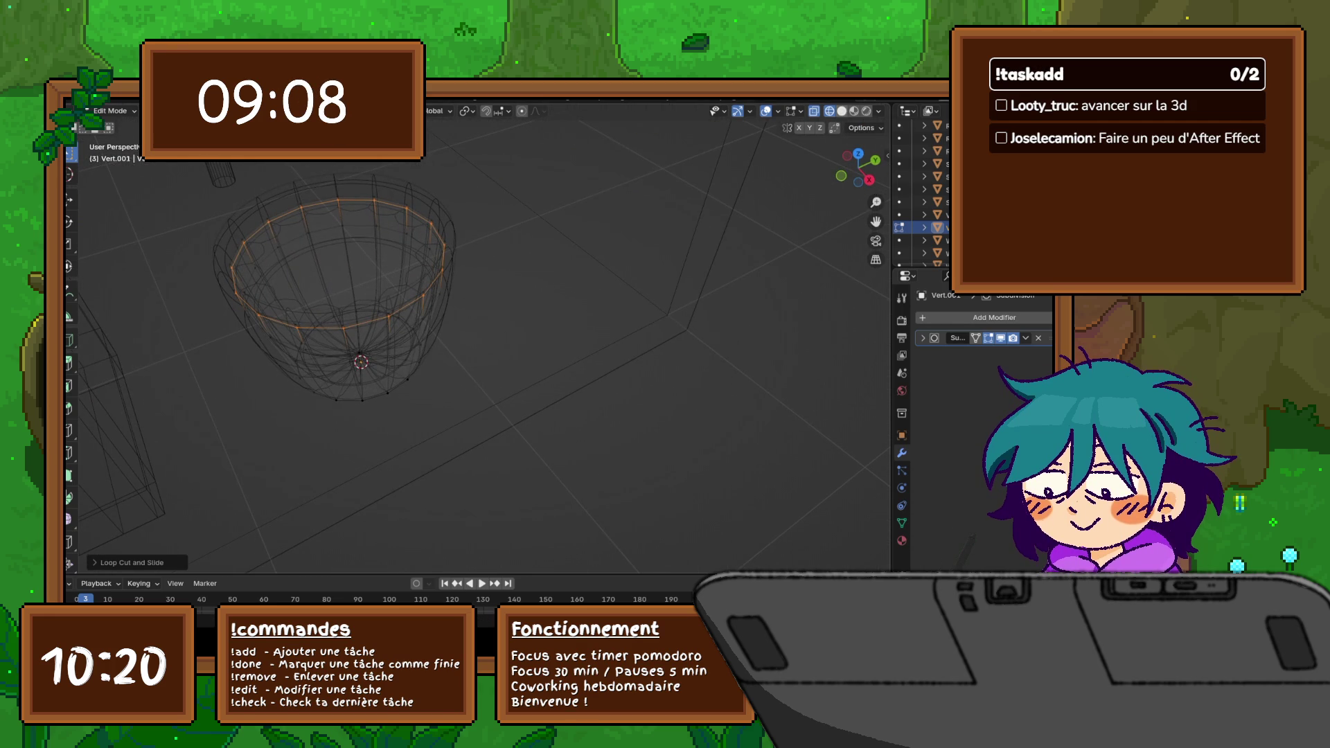
{"action": "key", "text": "shift+z"}
{"action": "middle_click_drag", "start_coordinate": [478, 343], "coordinate": [478, 417]}
{"action": "middle_click_drag", "start_coordinate": [478, 343], "coordinate": [479, 438]}
{"action": "mouse_move", "coordinate": [479, 343]}
{"action": "middle_mouse_down"}
{"action": "mouse_move", "coordinate": [489, 354]}
{"action": "mouse_move", "coordinate": [396, 312]}
{"action": "middle_mouse_up"}
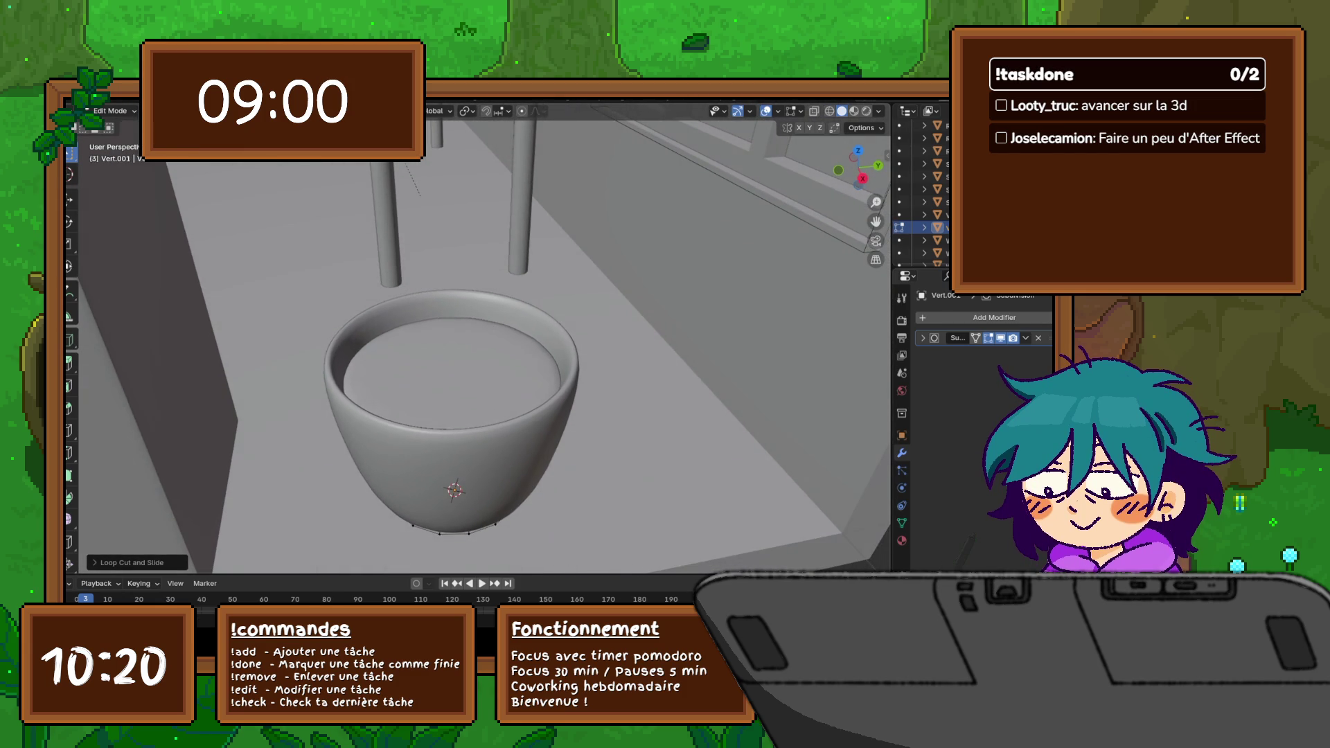
{"action": "key", "text": "Tab"}
{"action": "key", "text": "Tab"}
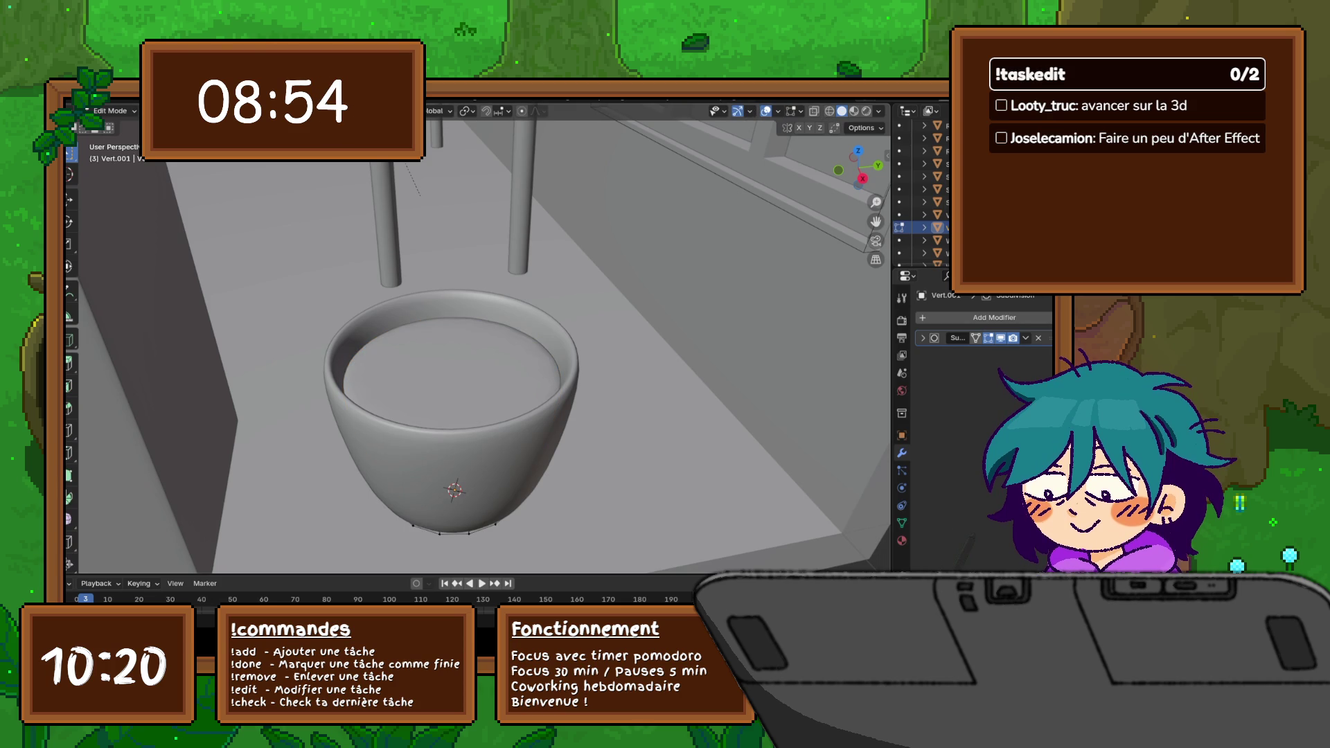
{"action": "key", "text": "ctrl+z"}
{"action": "middle_click_drag", "start_coordinate": [478, 260], "coordinate": [499, 365]}
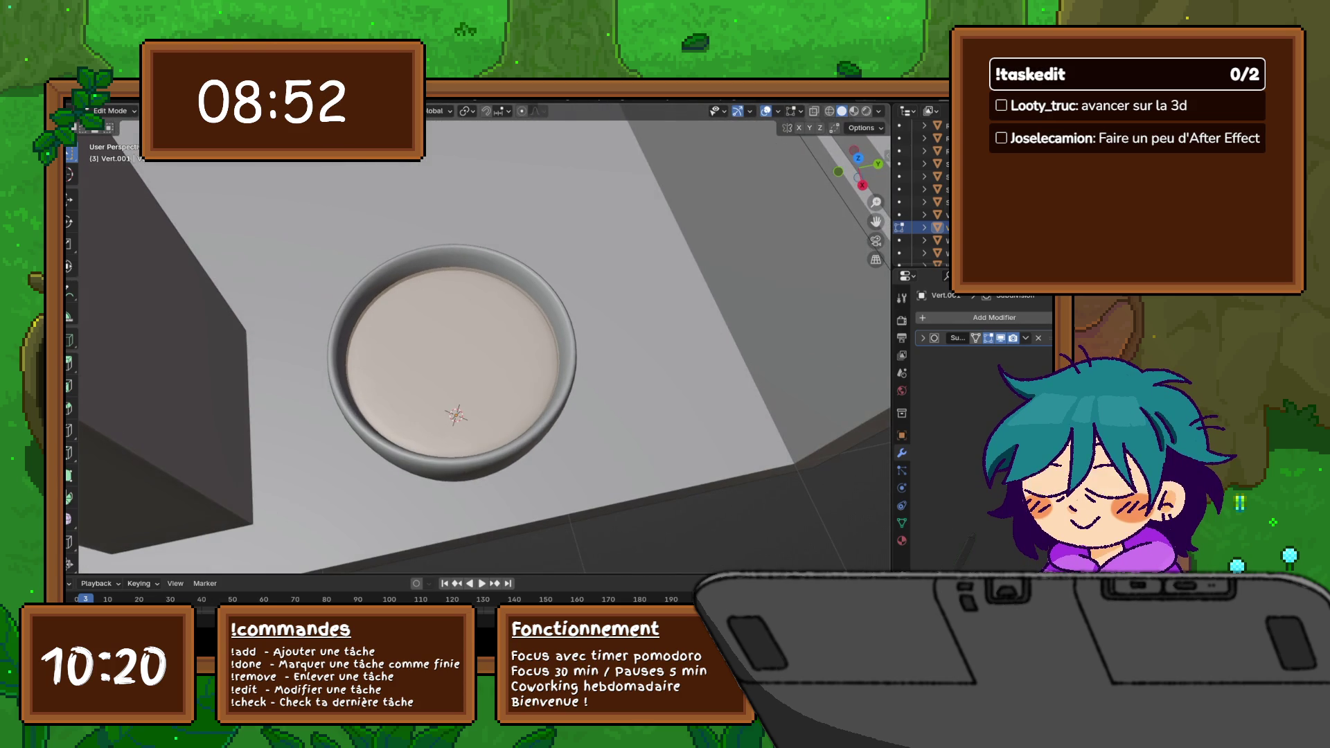
{"action": "key", "text": "i"}
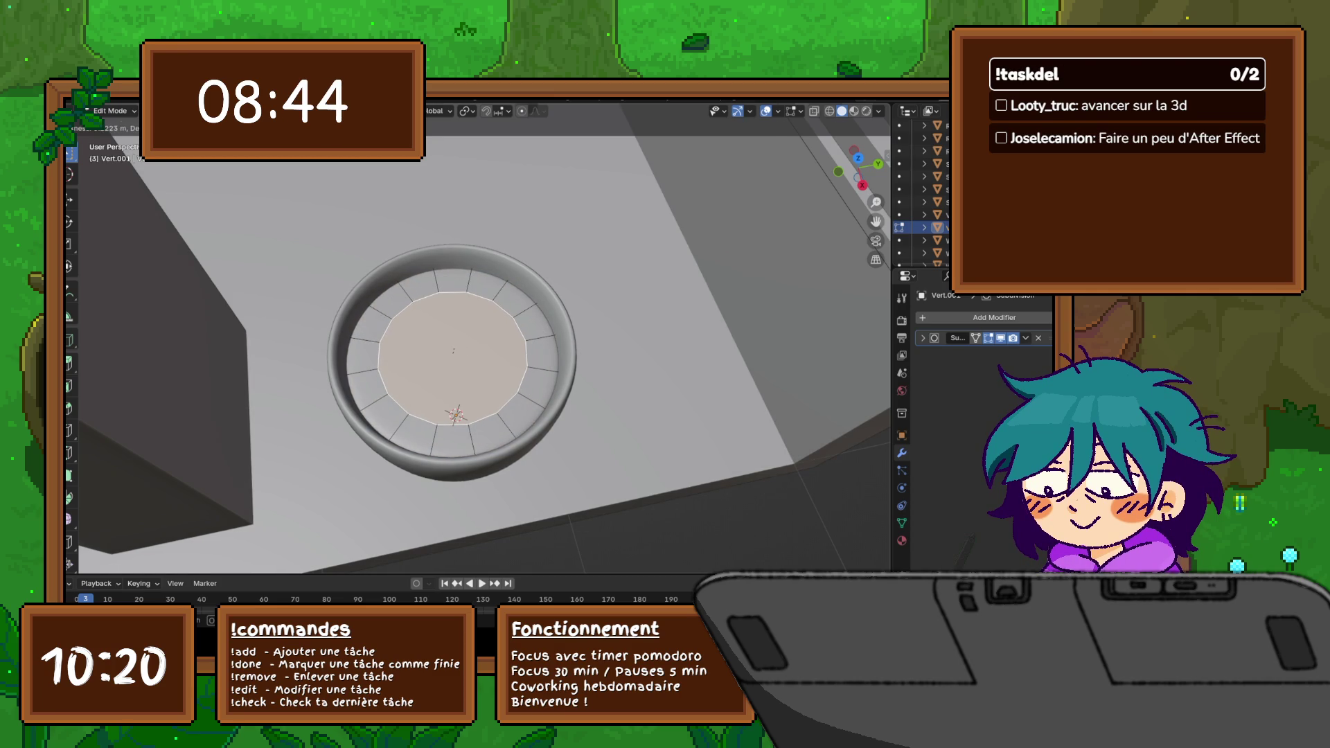
{"action": "key", "text": "Return"}
{"action": "middle_click_drag", "start_coordinate": [478, 436], "coordinate": [478, 270]}
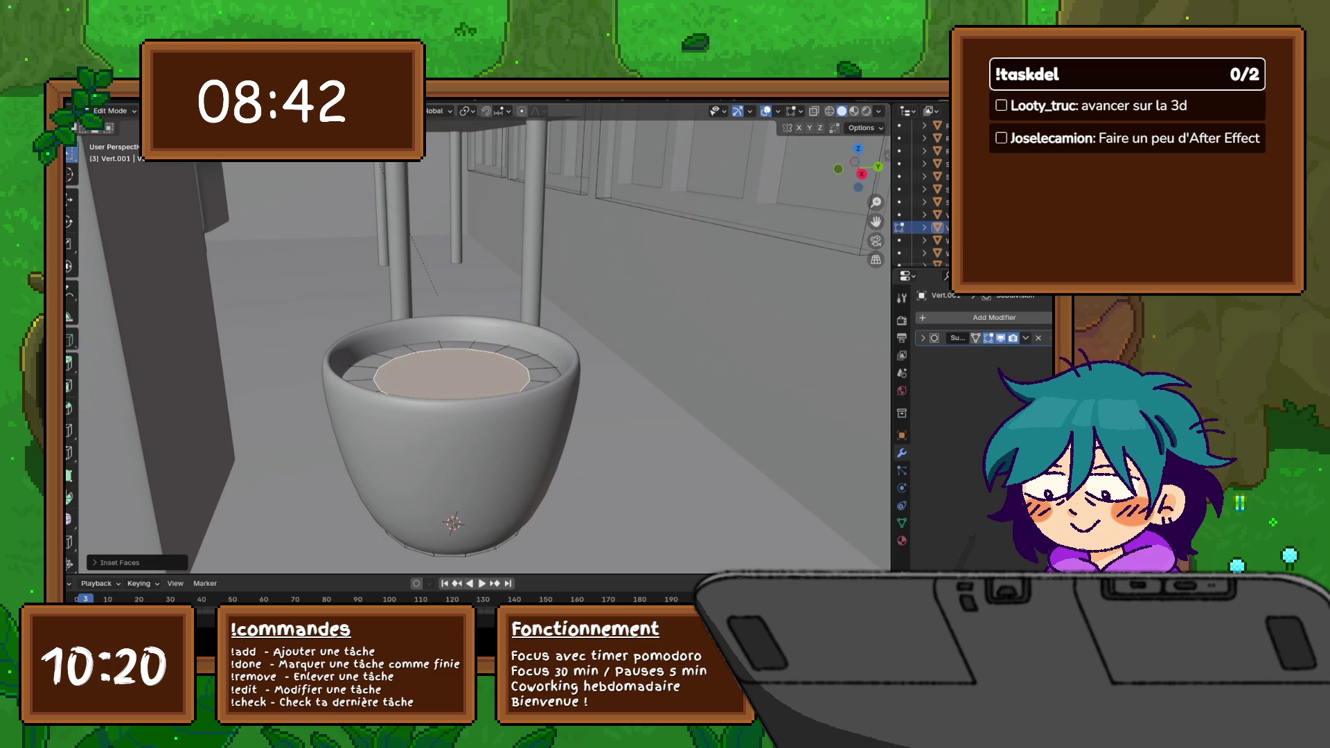
{"action": "key", "text": "Tab"}
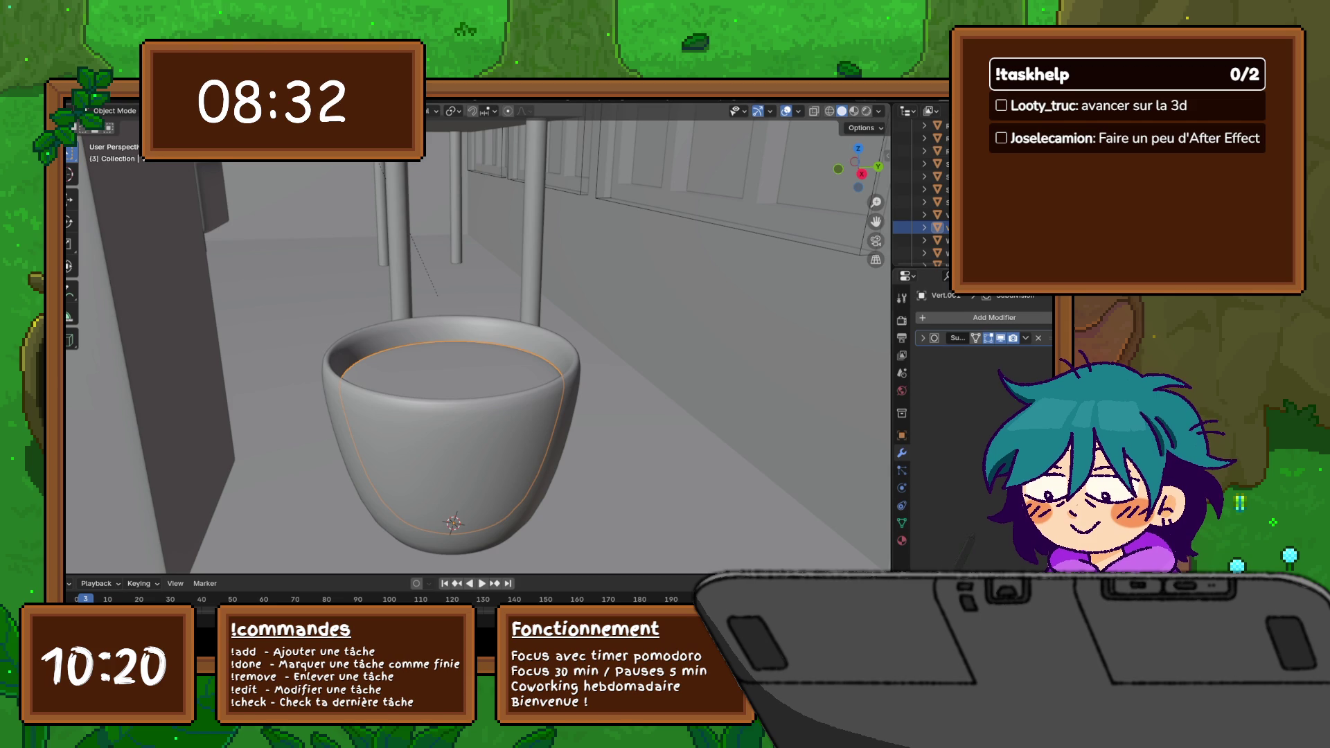
Step: Save the diorama .blend file via File > Save, then show the viewport sidebar
{"action": "left_click", "coordinate": [79, 94]}
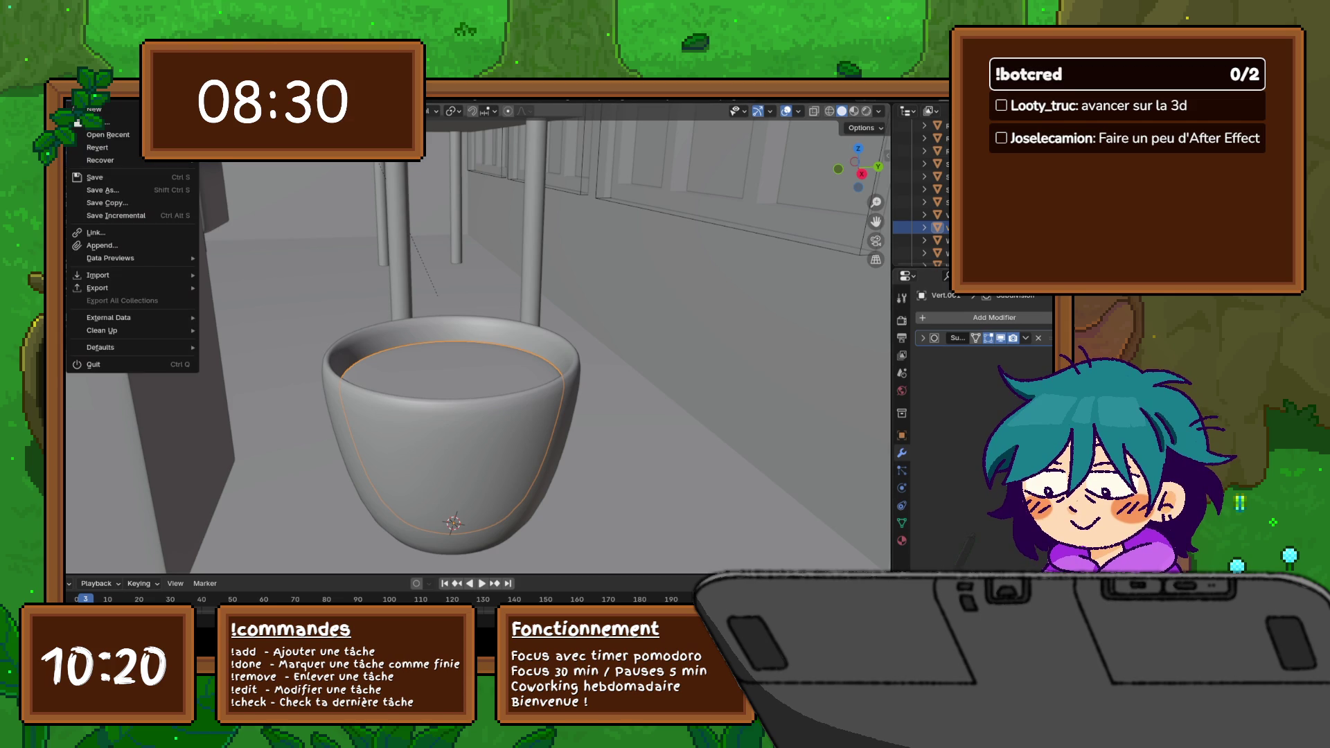
{"action": "key", "text": "Escape"}
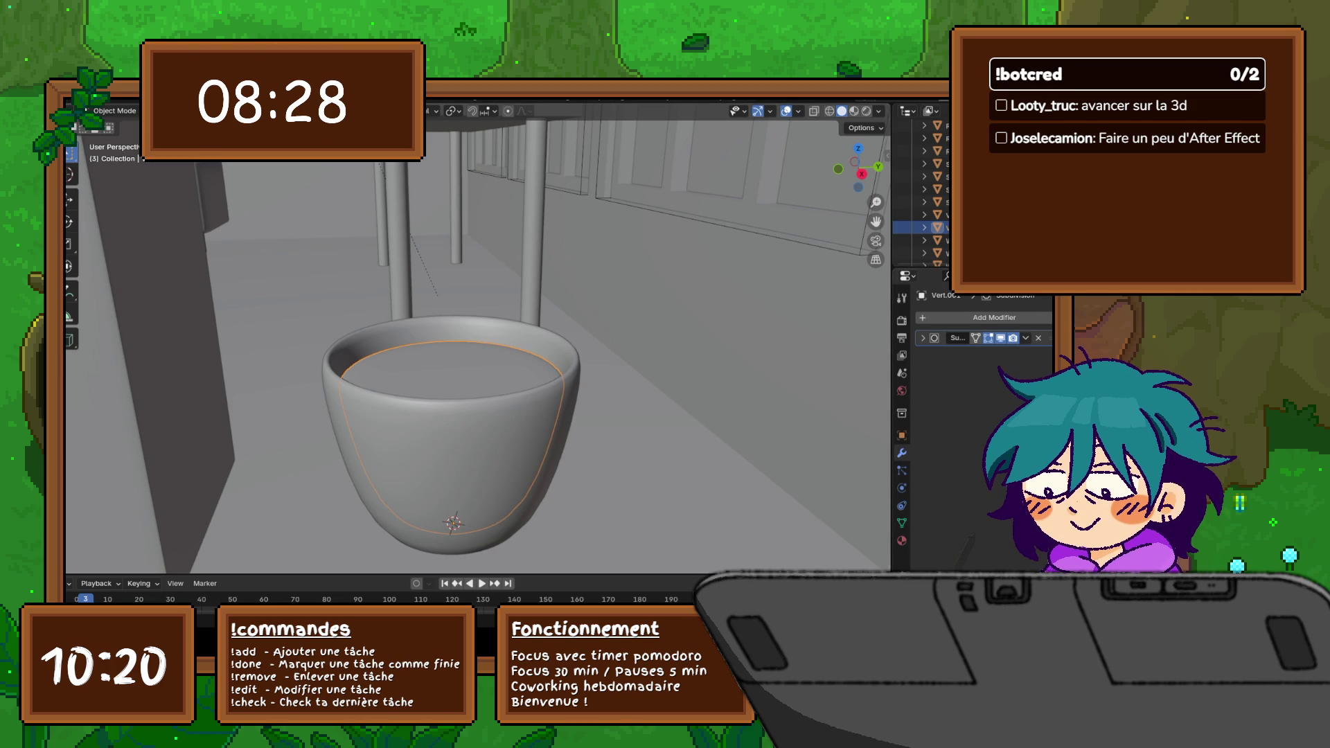
{"action": "left_click", "coordinate": [80, 93]}
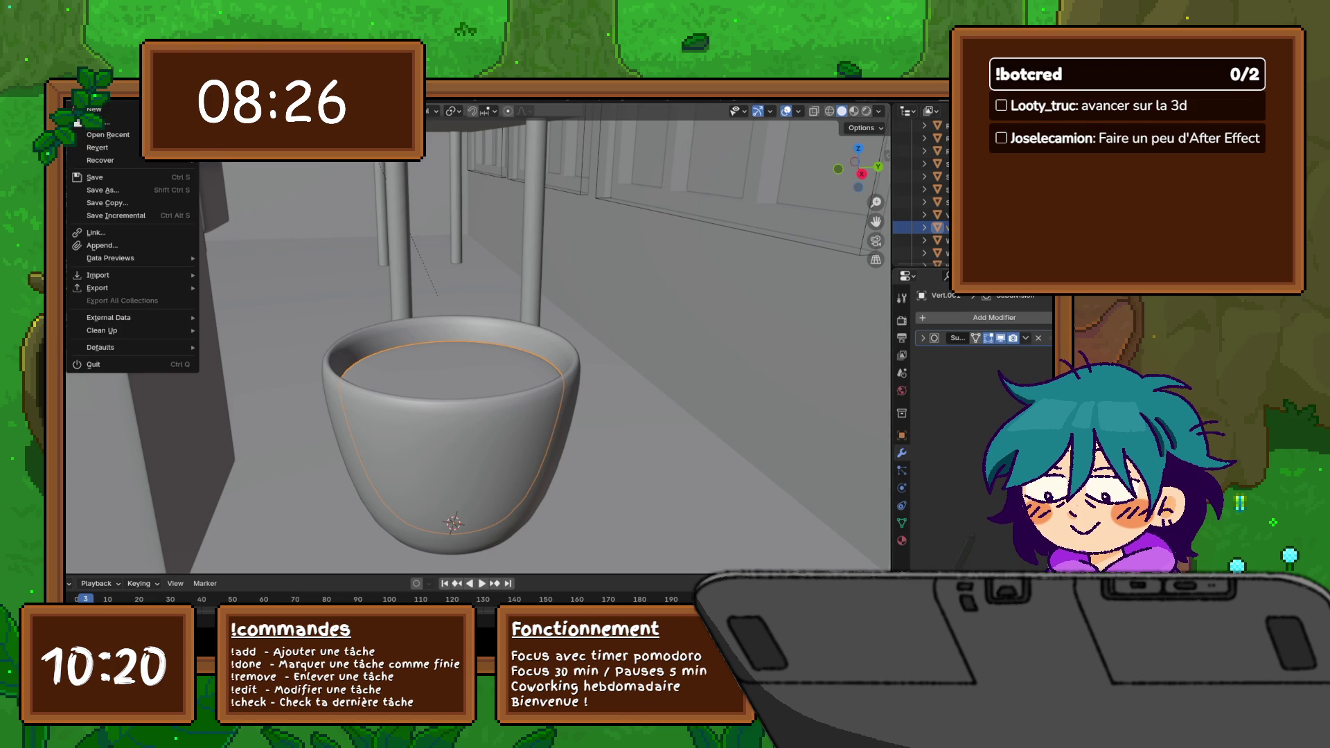
{"action": "left_click", "coordinate": [105, 177]}
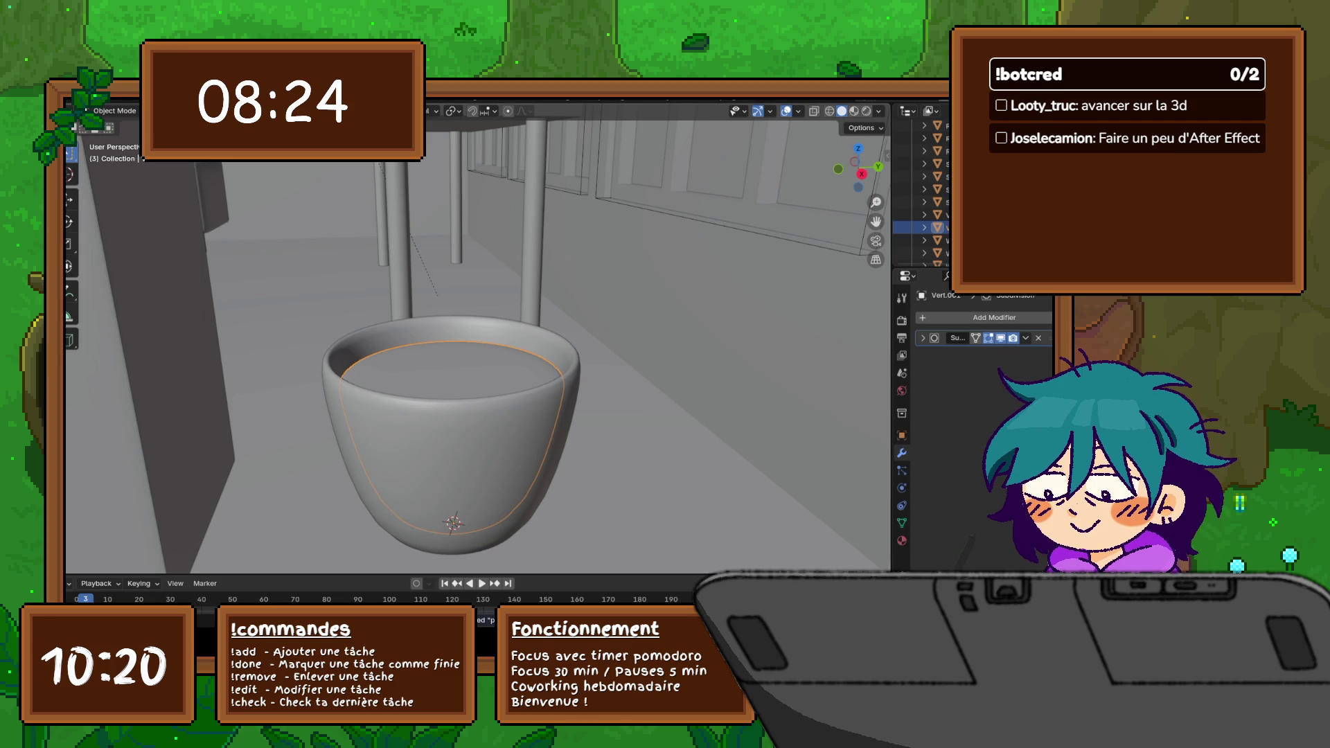
{"action": "left_click", "coordinate": [79, 97]}
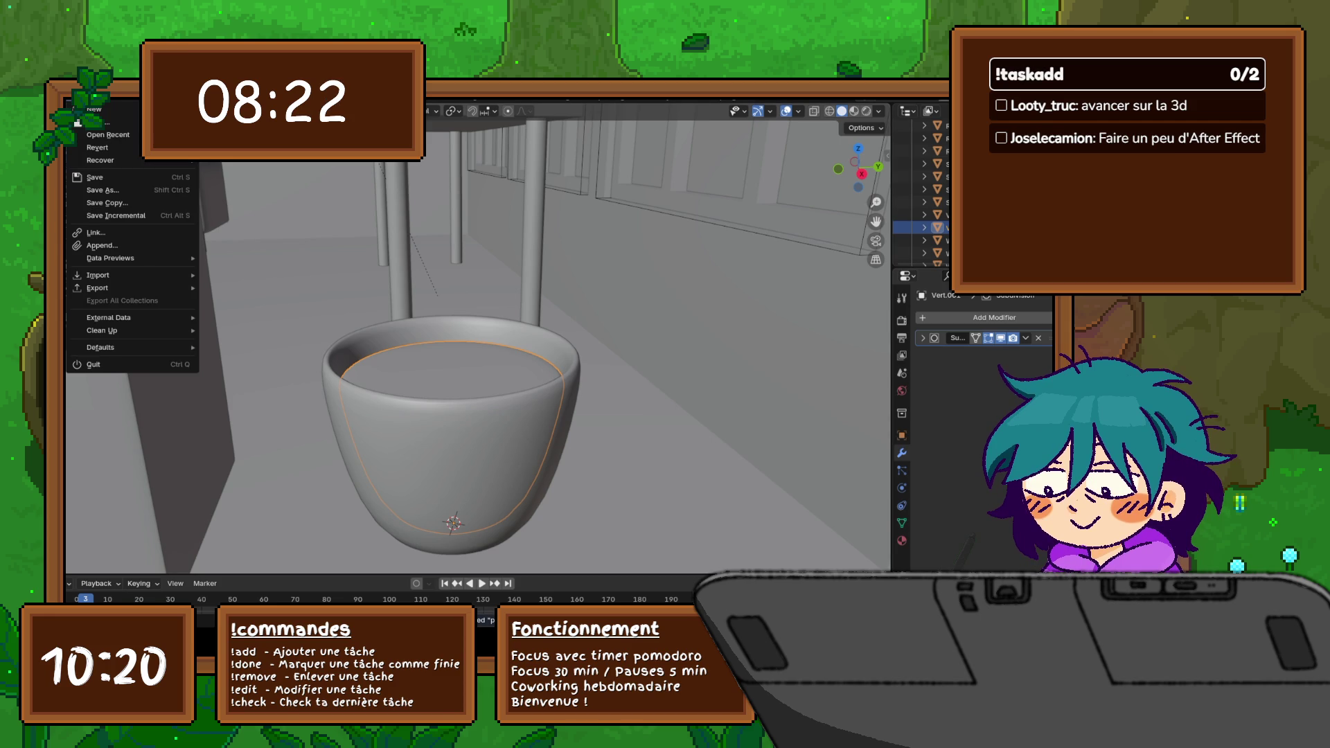
{"action": "left_click", "coordinate": [83, 108]}
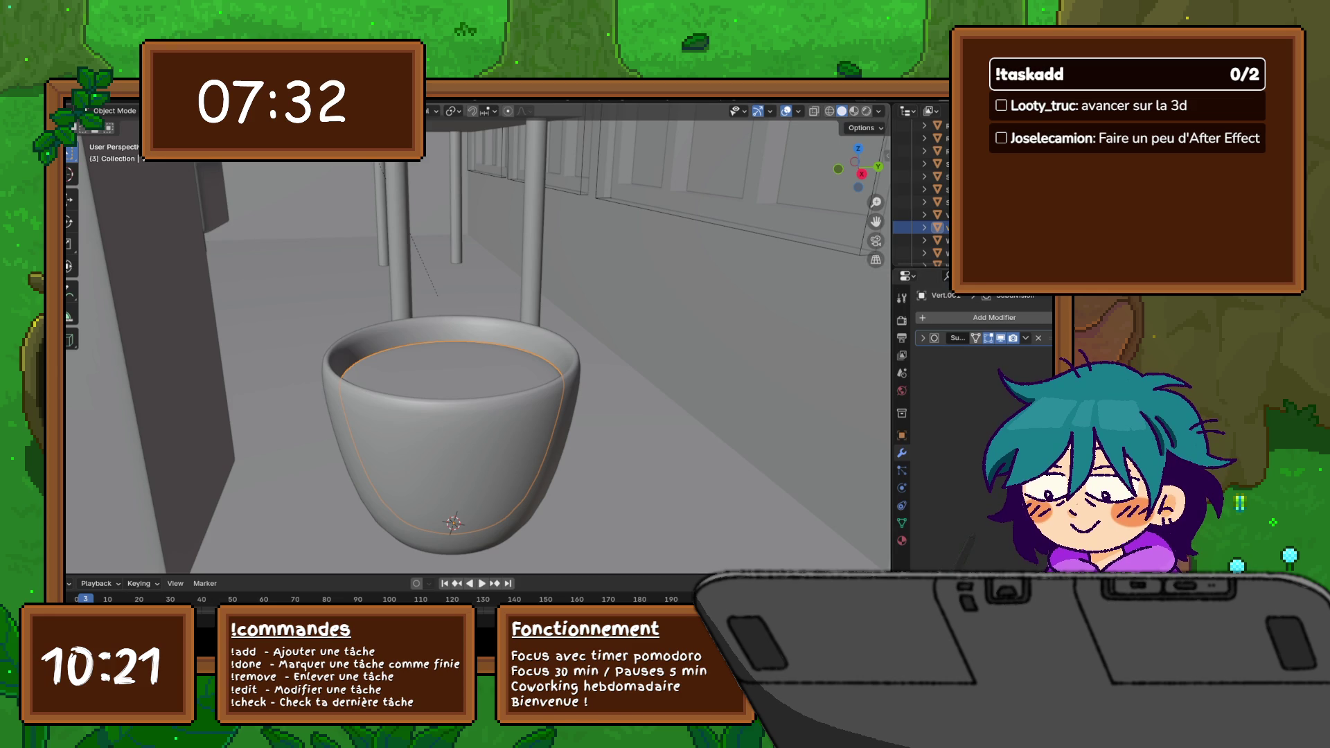
{"action": "key", "text": "n"}
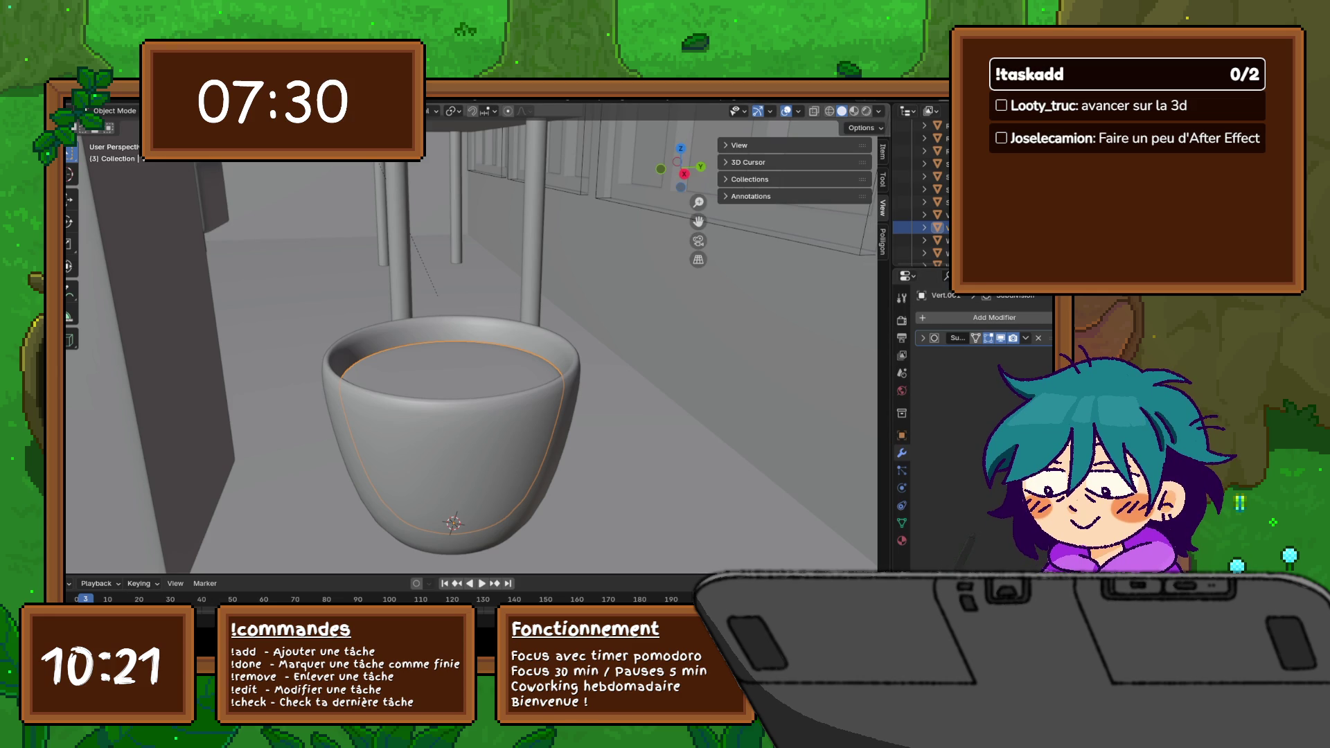
Step: Check and collapse the Polligon addon panel, hide the sidebar, and zoom out to the pot beside the tall block
{"action": "left_click", "coordinate": [884, 240]}
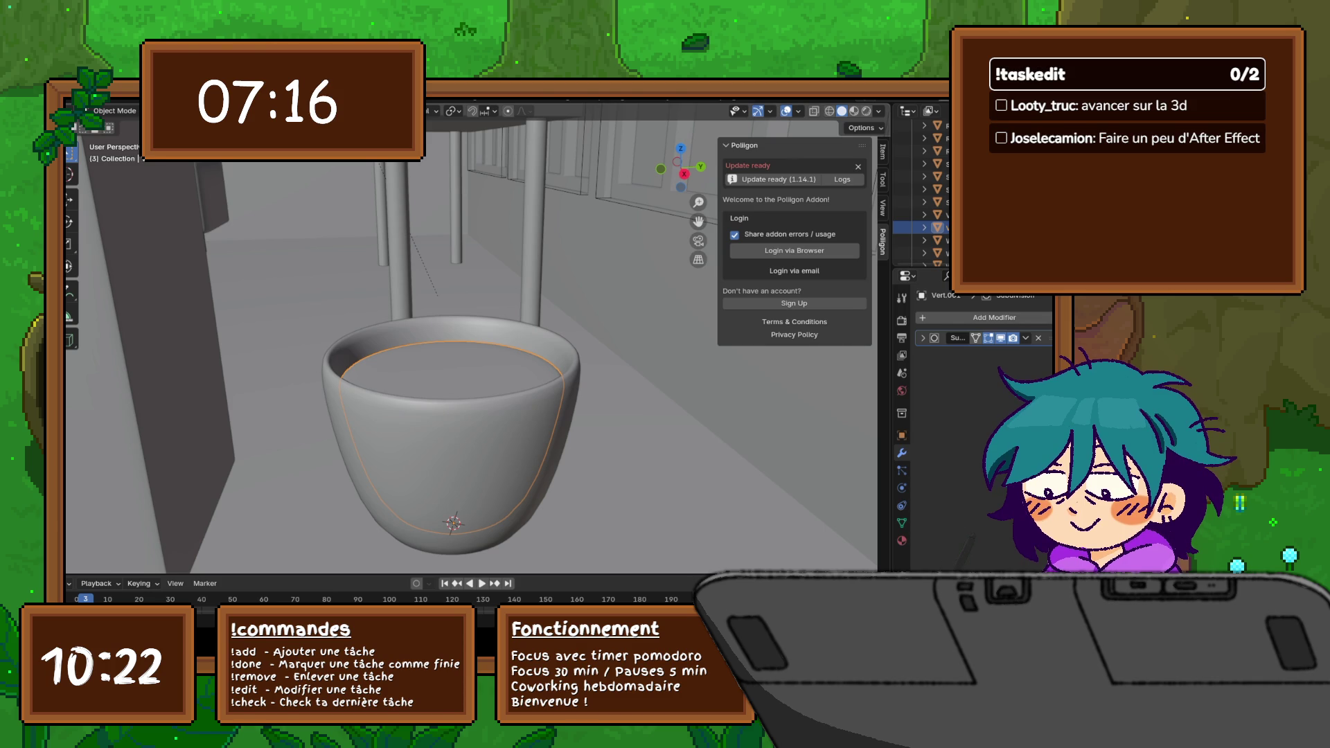
{"action": "left_click", "coordinate": [744, 144]}
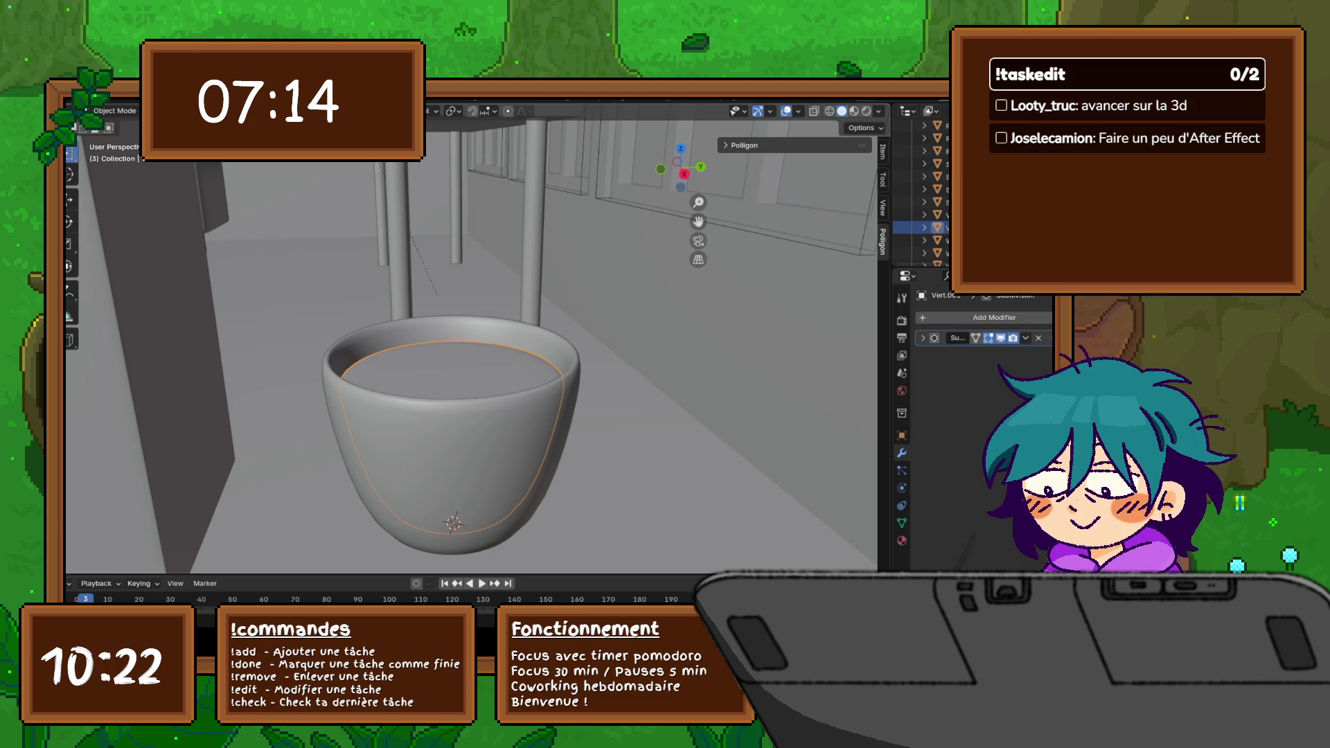
{"action": "key", "text": "n"}
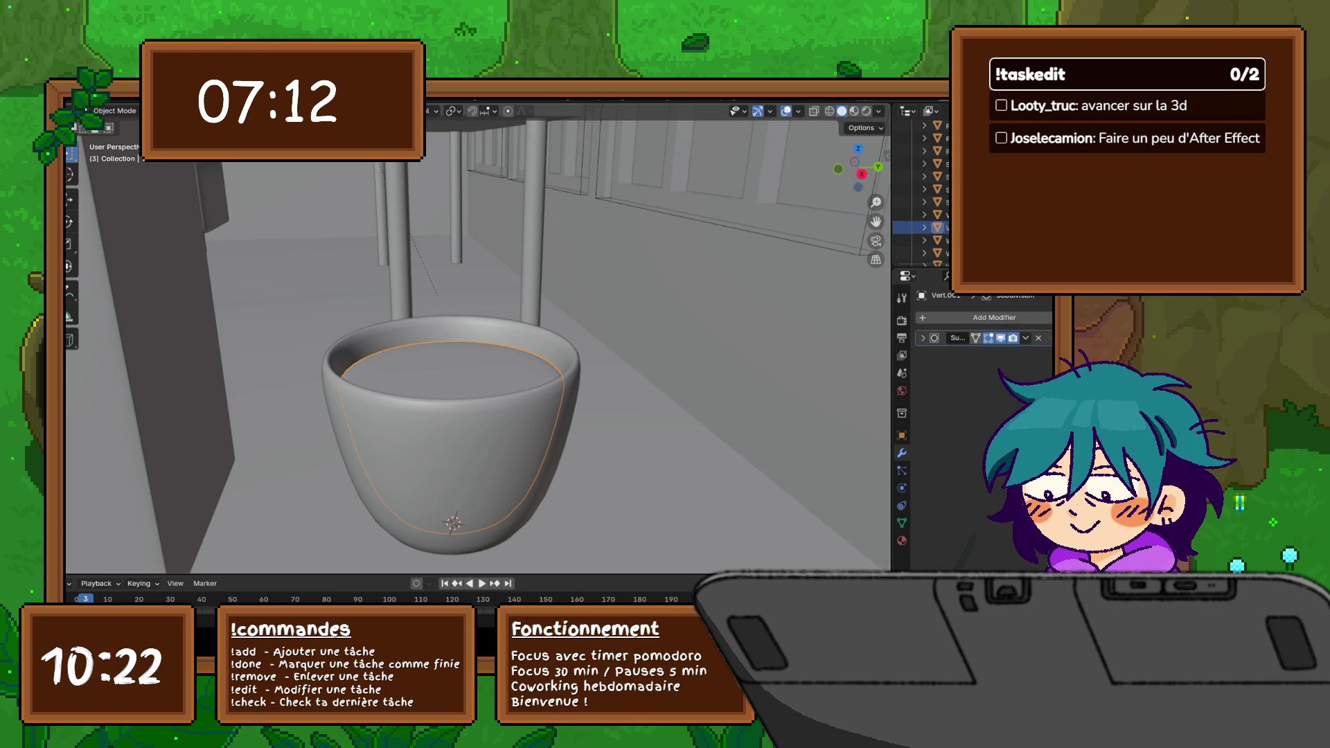
{"action": "middle_click_drag", "start_coordinate": [479, 343], "coordinate": [582, 291]}
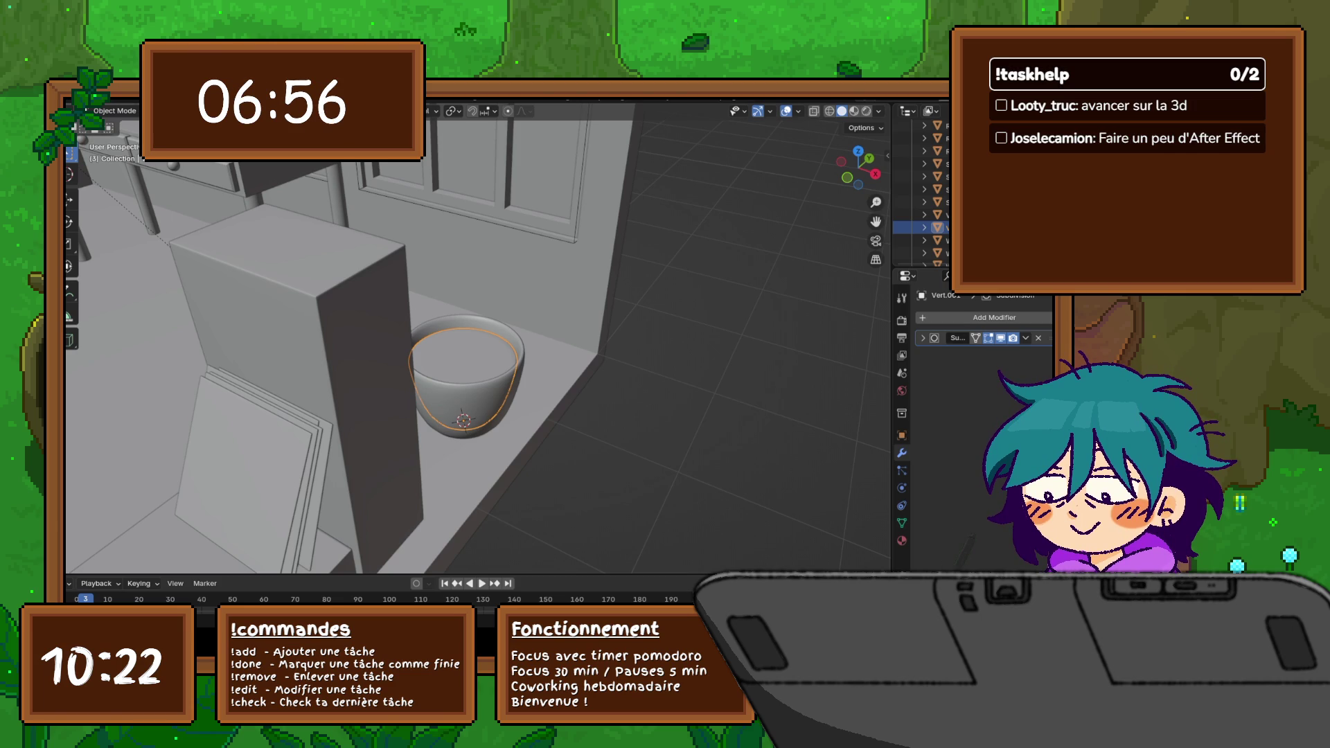
Step: Reframe the whole room and bring up the Add menu (Shift+A) listing curve objects
{"action": "left_click", "coordinate": [105, 95]}
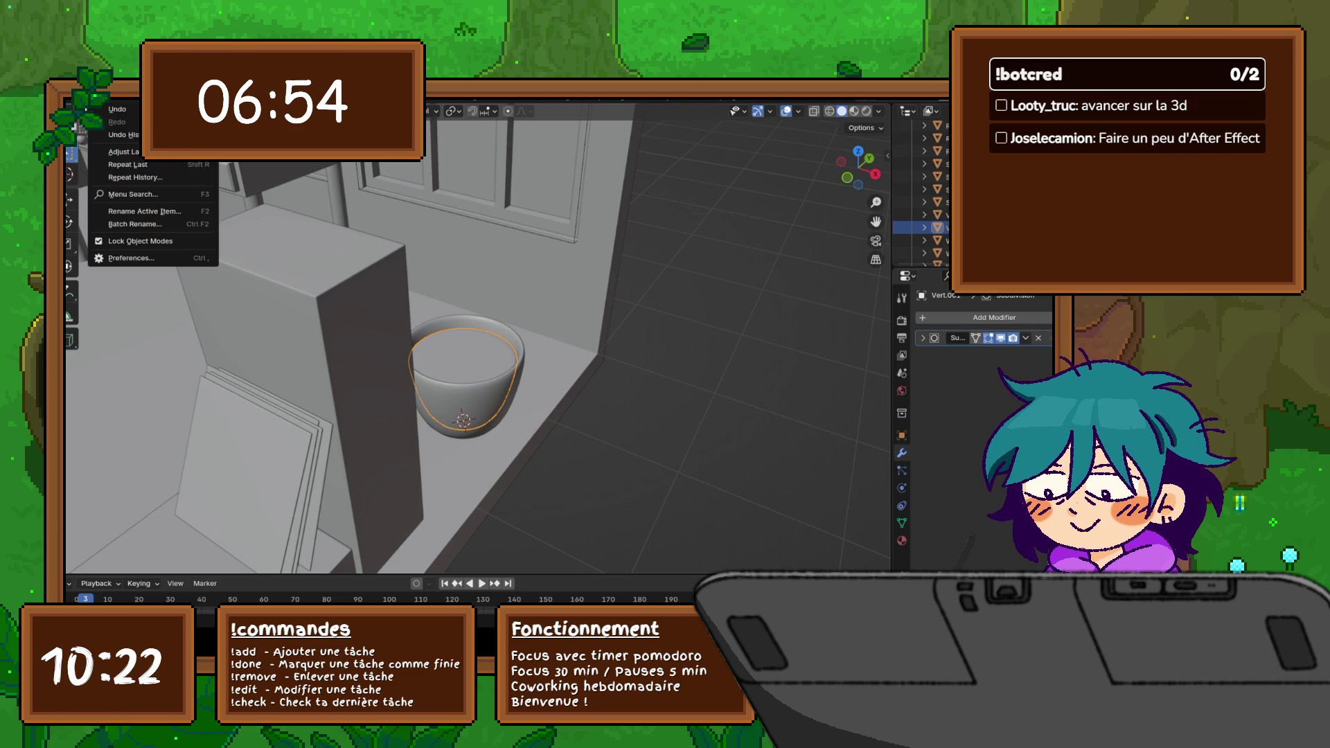
{"action": "left_click", "coordinate": [131, 258]}
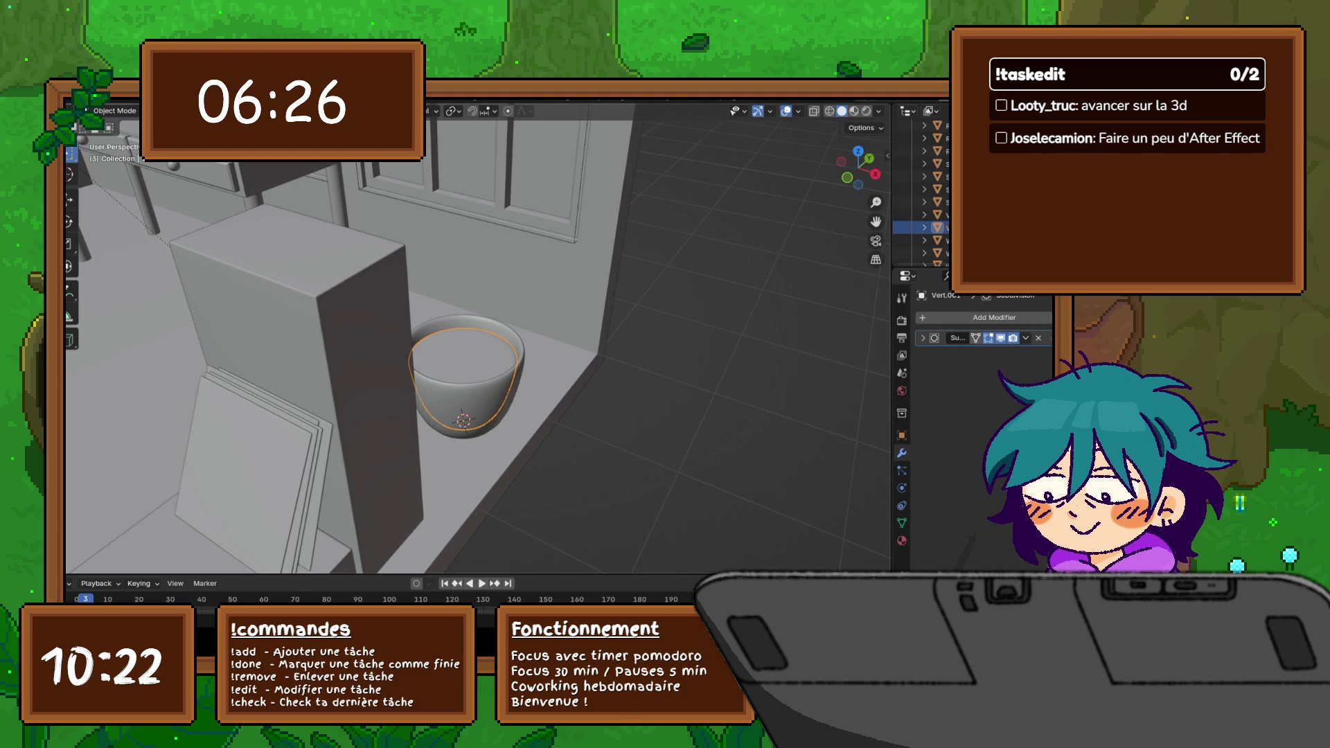
{"action": "scroll", "coordinate": [468, 344], "scroll_direction": "down", "scroll_amount": 5}
{"action": "middle_click_drag", "start_coordinate": [469, 343], "coordinate": [541, 313]}
{"action": "middle_click_drag", "start_coordinate": [468, 343], "coordinate": [536, 359], "text": "shift"}
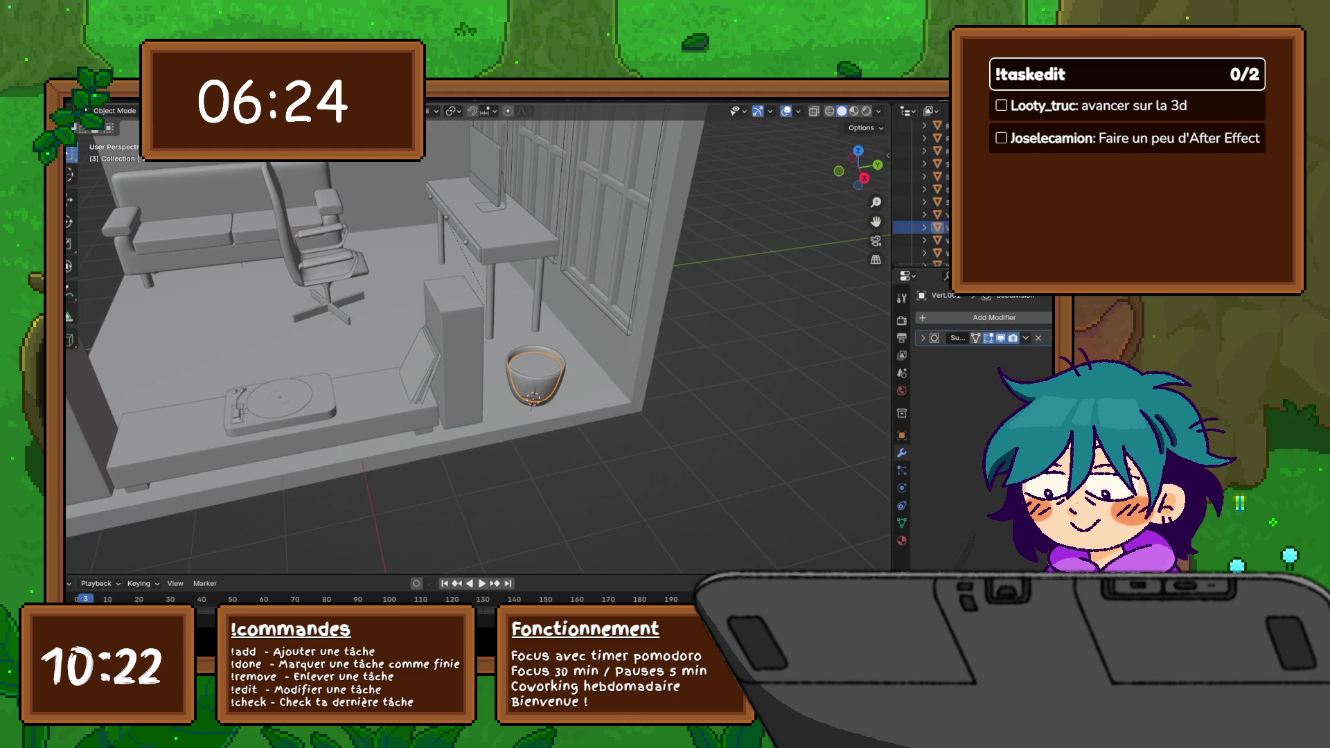
{"action": "key", "text": "shift+a"}
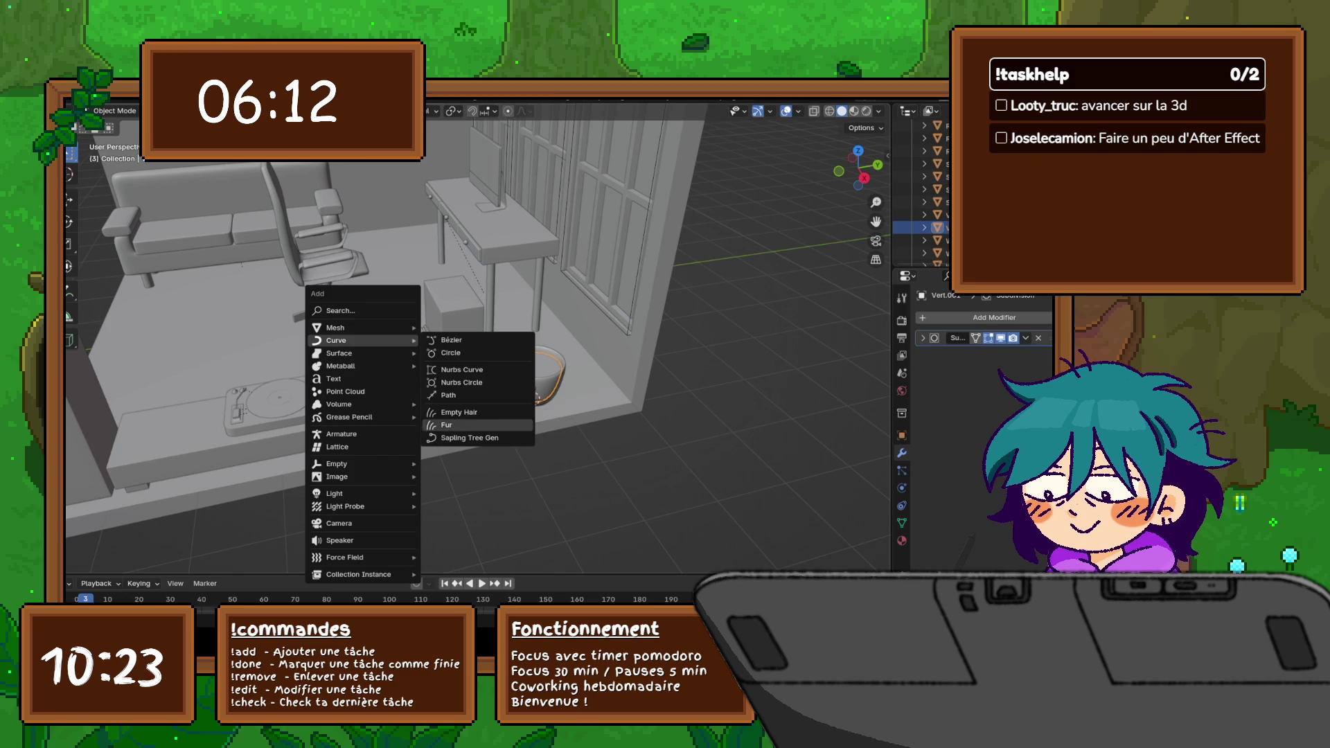
{"action": "left_click", "coordinate": [471, 438]}
{"action": "scroll", "coordinate": [478, 338], "scroll_direction": "up", "scroll_amount": 2}
{"action": "scroll", "coordinate": [479, 339], "scroll_direction": "down", "scroll_amount": 2}
{"action": "middle_click_drag", "start_coordinate": [478, 337], "coordinate": [608, 387]}
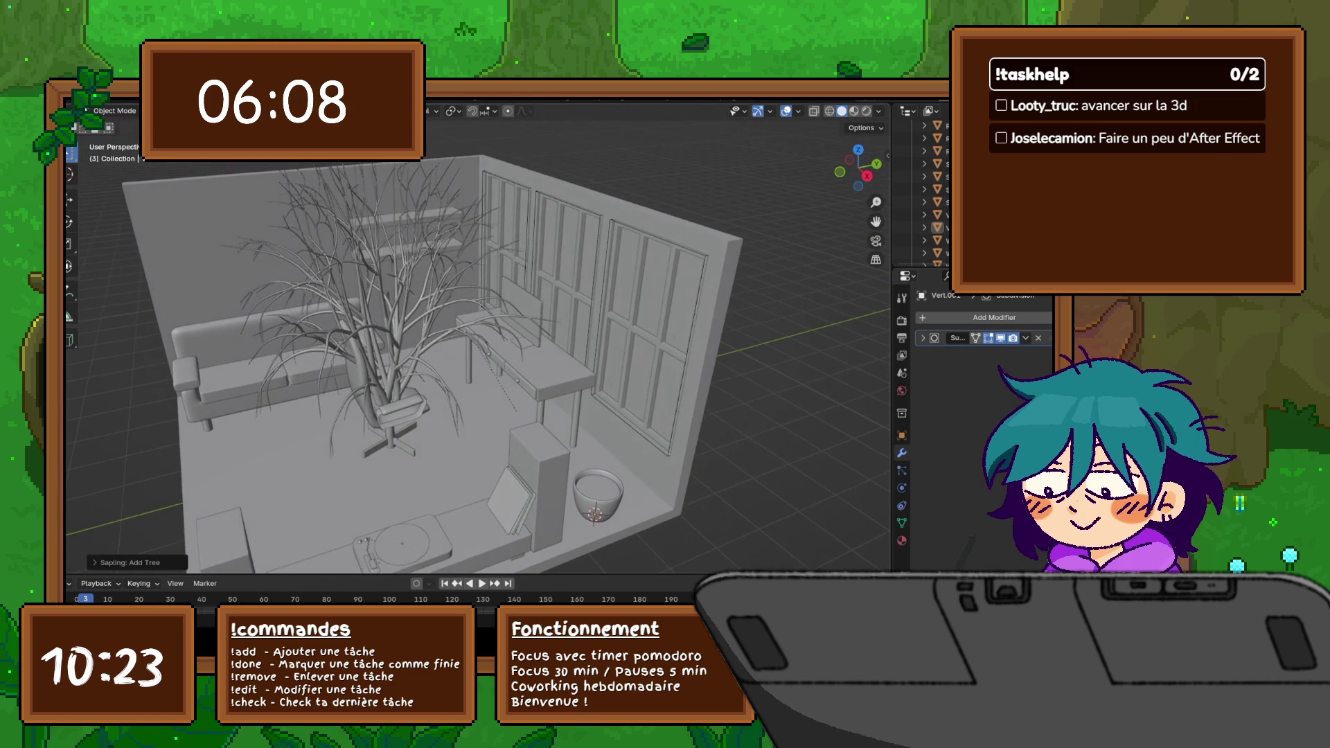
{"action": "left_click", "coordinate": [390, 344]}
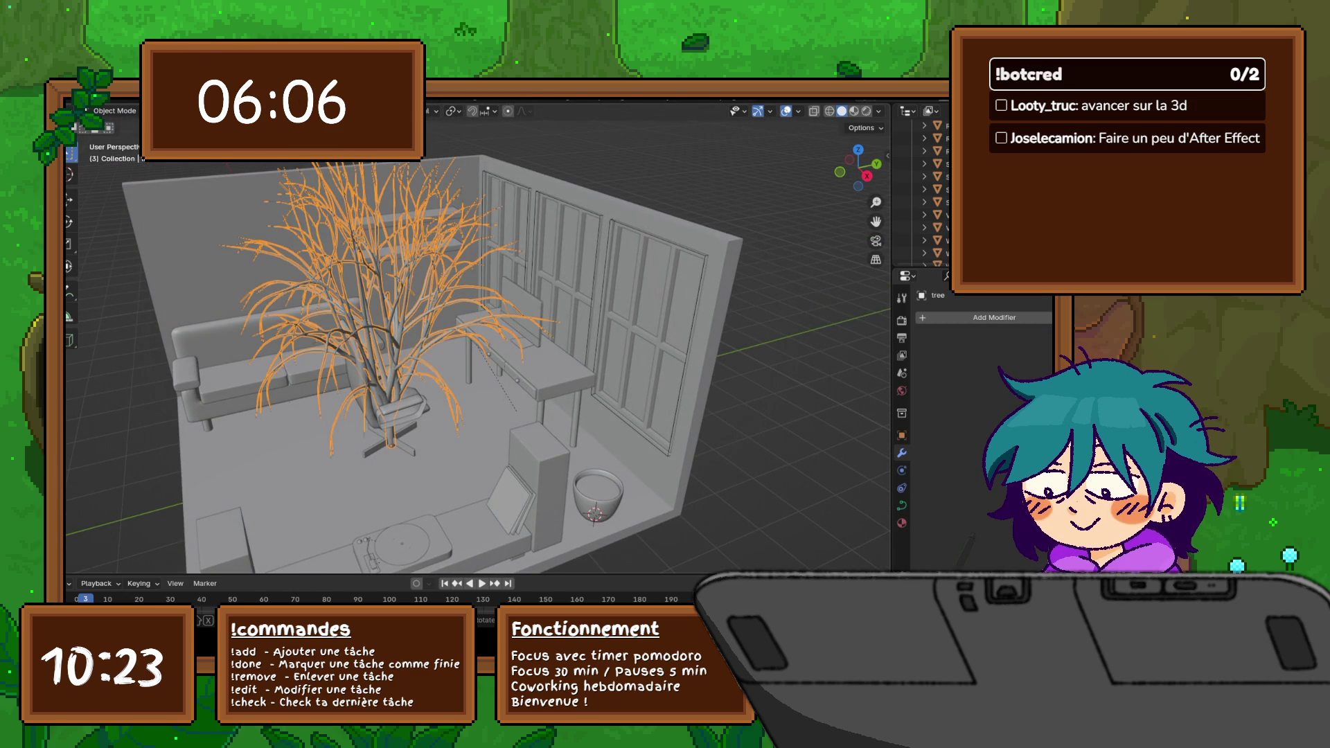
{"action": "key", "text": "Tab"}
{"action": "key", "text": "g"}
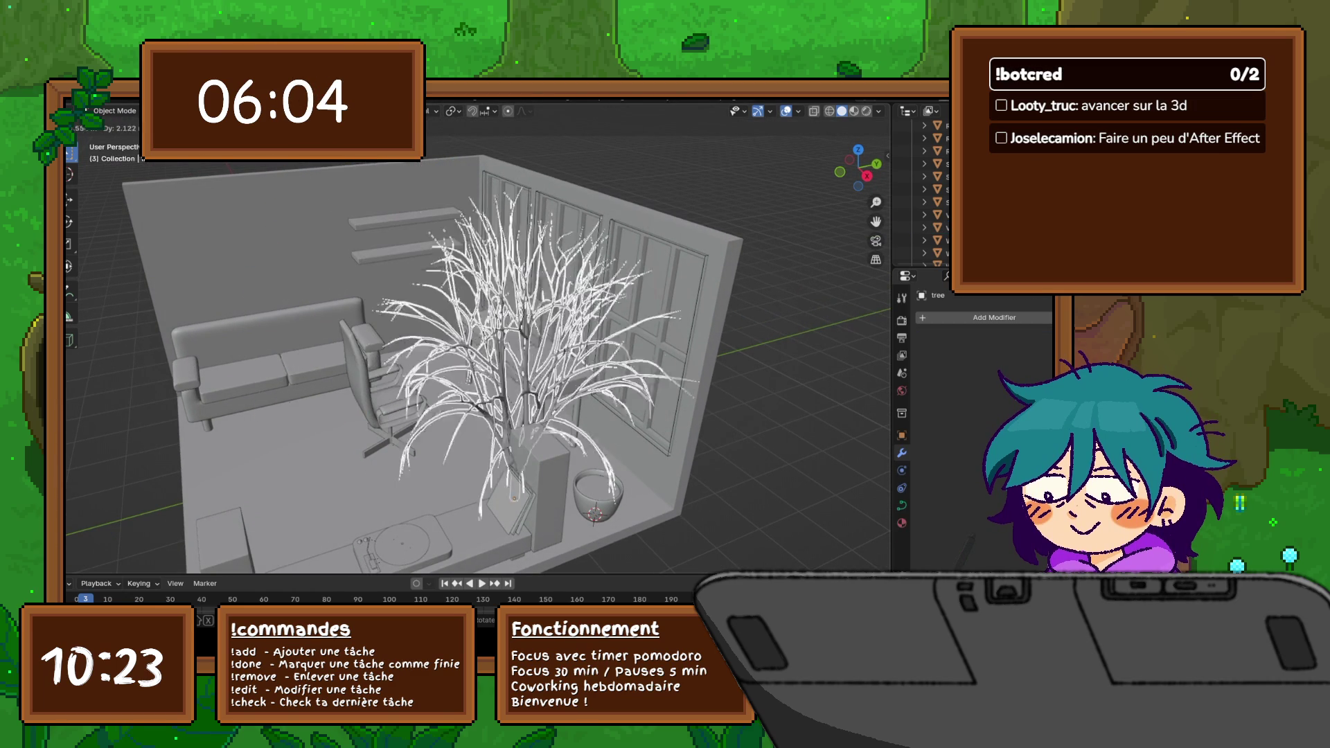
{"action": "key", "text": "Escape"}
{"action": "key", "text": "Tab"}
{"action": "key", "text": "g"}
{"action": "key", "text": "y"}
{"action": "key", "text": "Return"}
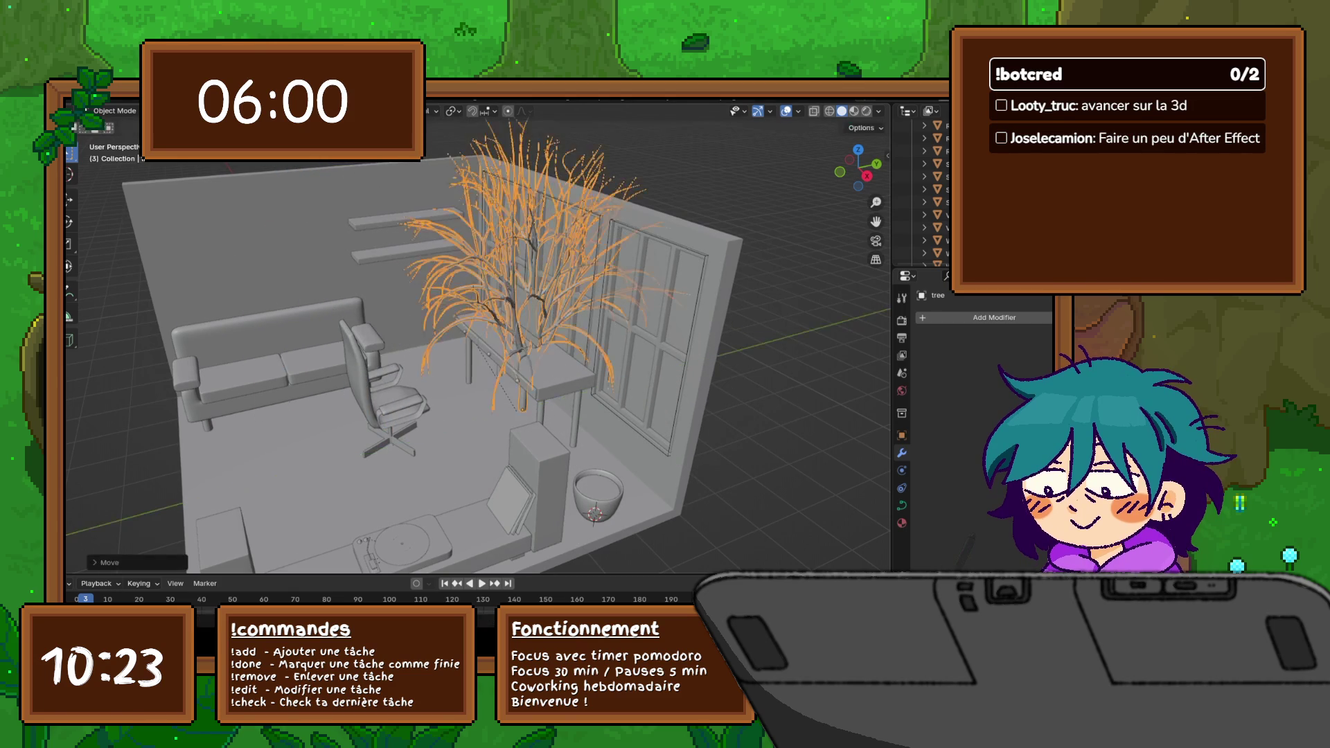
{"action": "key", "text": "g"}
{"action": "key", "text": "x"}
{"action": "key", "text": "Return"}
{"action": "middle_click_drag", "start_coordinate": [468, 343], "coordinate": [676, 344]}
{"action": "key", "text": "g"}
{"action": "key", "text": "y"}
{"action": "key", "text": "Return"}
{"action": "key", "text": "g"}
{"action": "key", "text": "x"}
{"action": "key", "text": "Return"}
{"action": "middle_click_drag", "start_coordinate": [468, 343], "coordinate": [608, 536]}
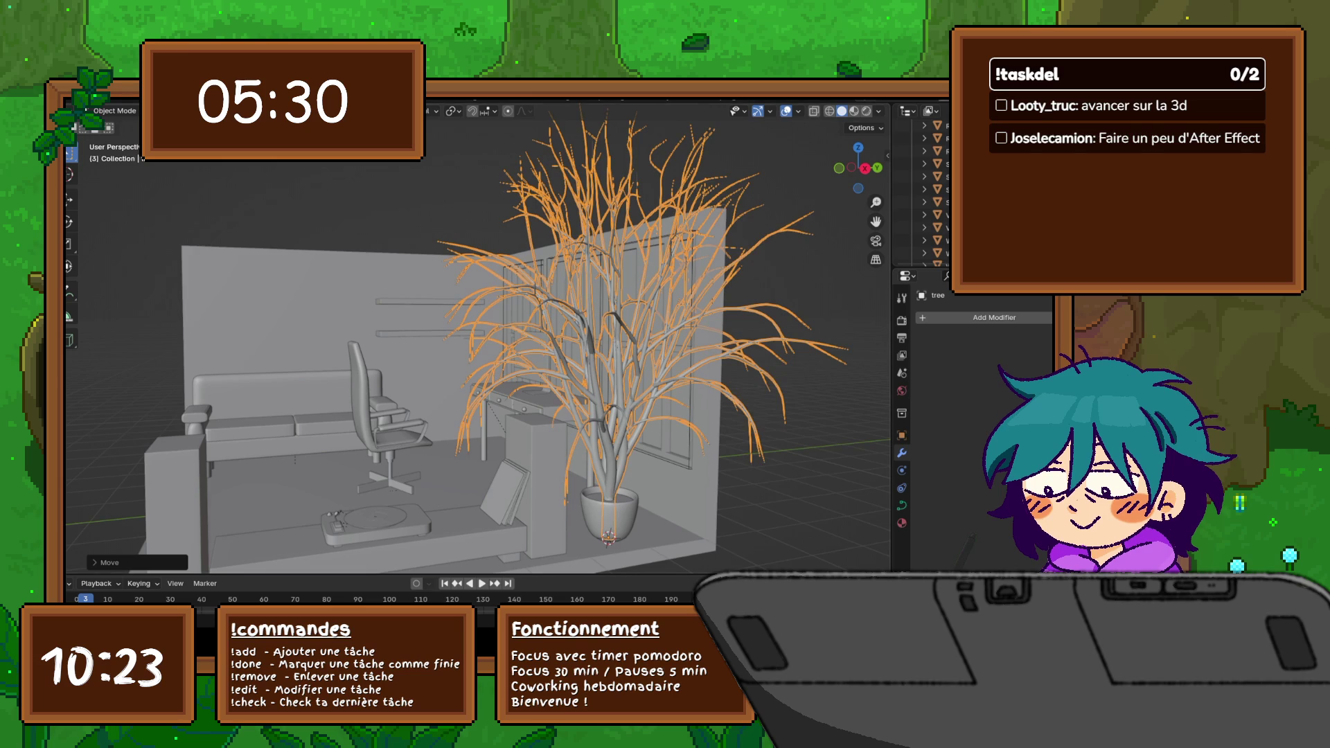
{"action": "left_click_drag", "start_coordinate": [625, 343], "coordinate": [385, 344]}
{"action": "key", "text": "h"}
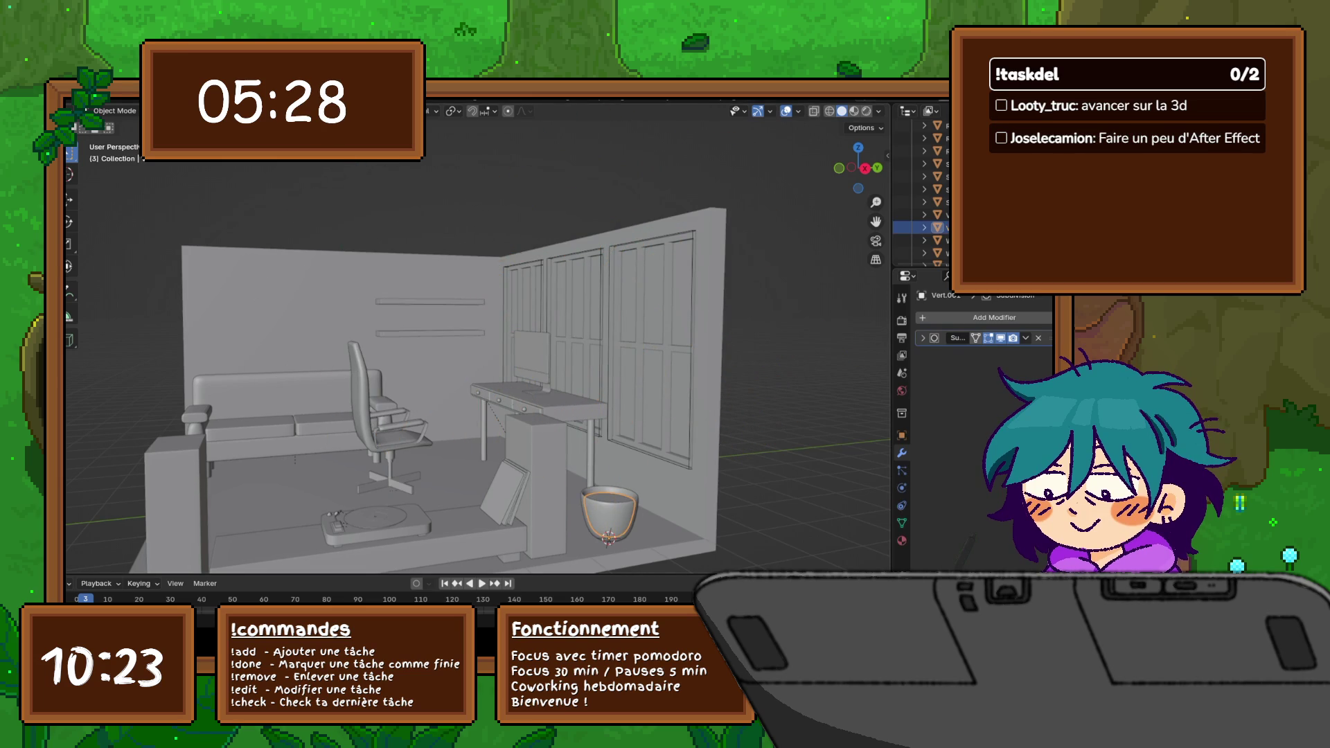
{"action": "middle_click_drag", "start_coordinate": [609, 536], "coordinate": [603, 520]}
{"action": "key", "text": "shift+a"}
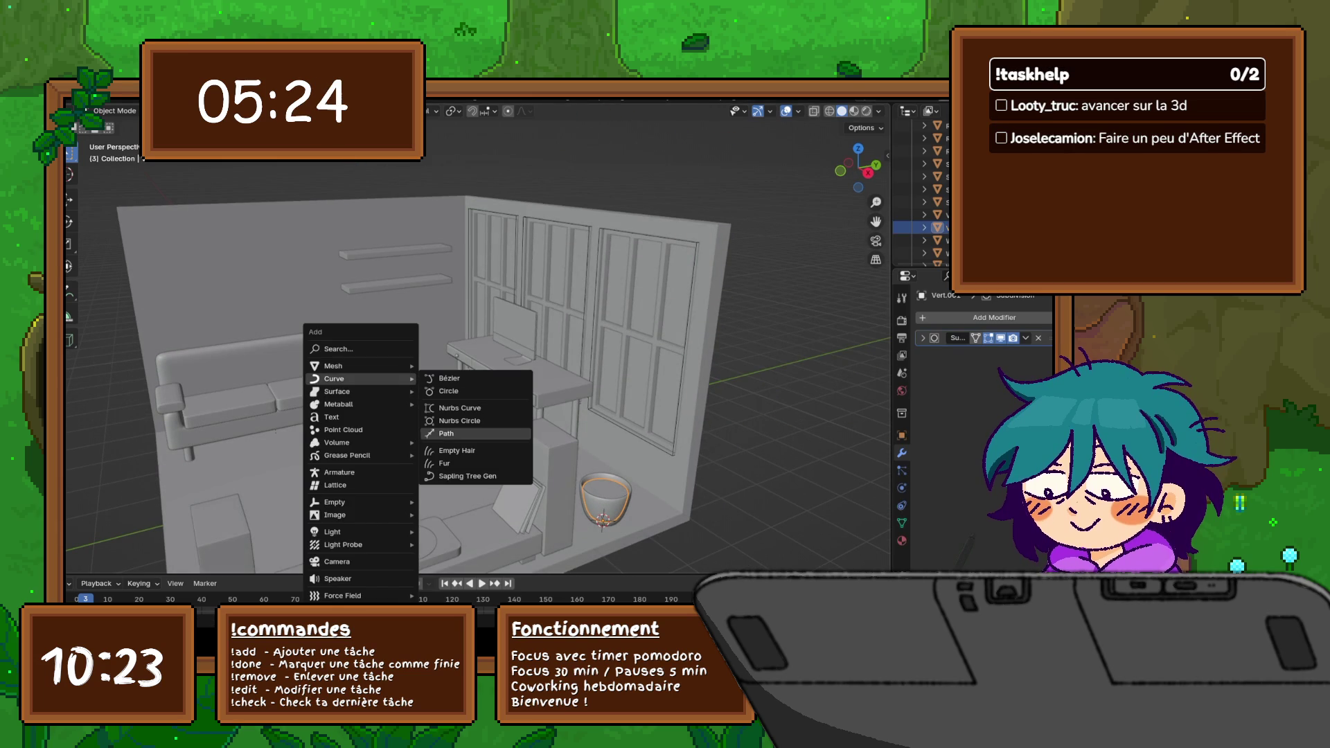
Step: Add a Sapling tree and roughly adjust its custom shape, branch distribution, rings, seed and scale into a small plant
{"action": "left_click", "coordinate": [468, 477]}
{"action": "left_click", "coordinate": [130, 563]}
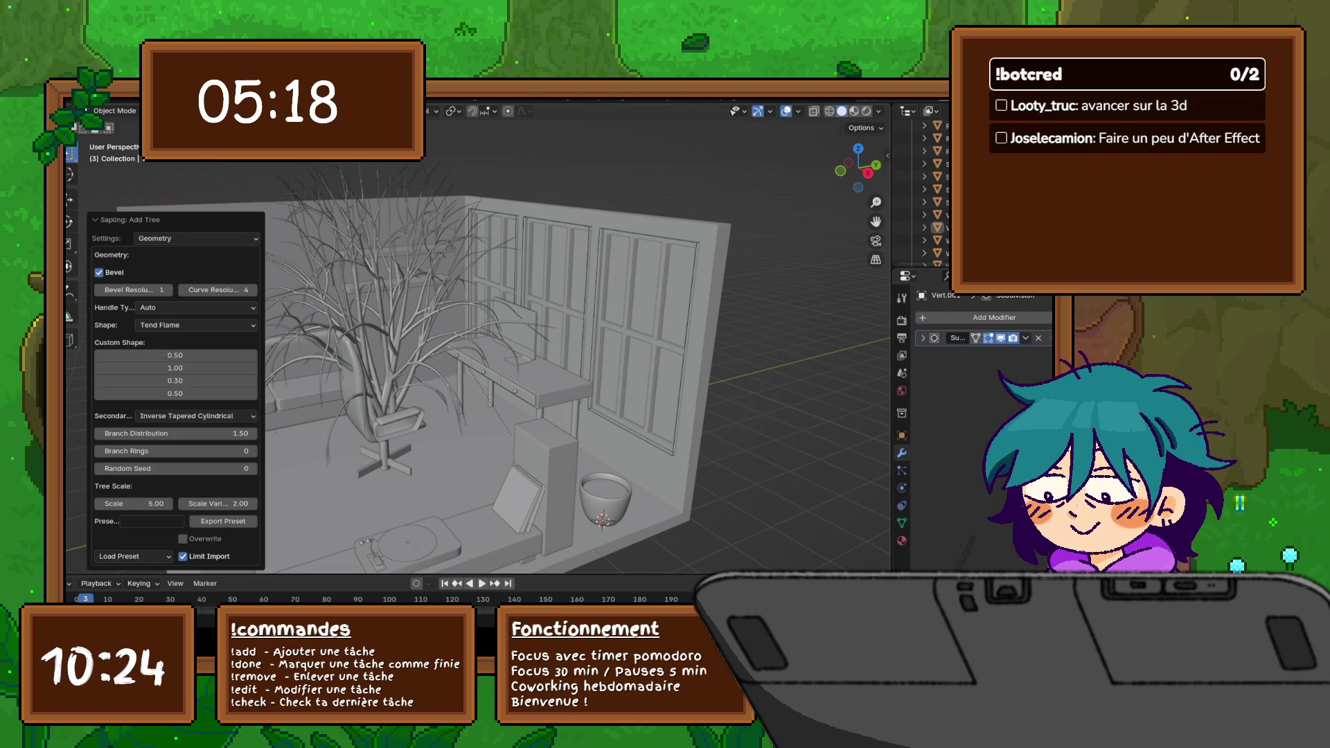
{"action": "mouse_move", "coordinate": [175, 354]}
{"action": "left_mouse_down"}
{"action": "mouse_move", "coordinate": [114, 355]}
{"action": "mouse_move", "coordinate": [250, 354]}
{"action": "mouse_move", "coordinate": [114, 367]}
{"action": "mouse_move", "coordinate": [115, 381]}
{"action": "mouse_move", "coordinate": [249, 393]}
{"action": "left_mouse_up"}
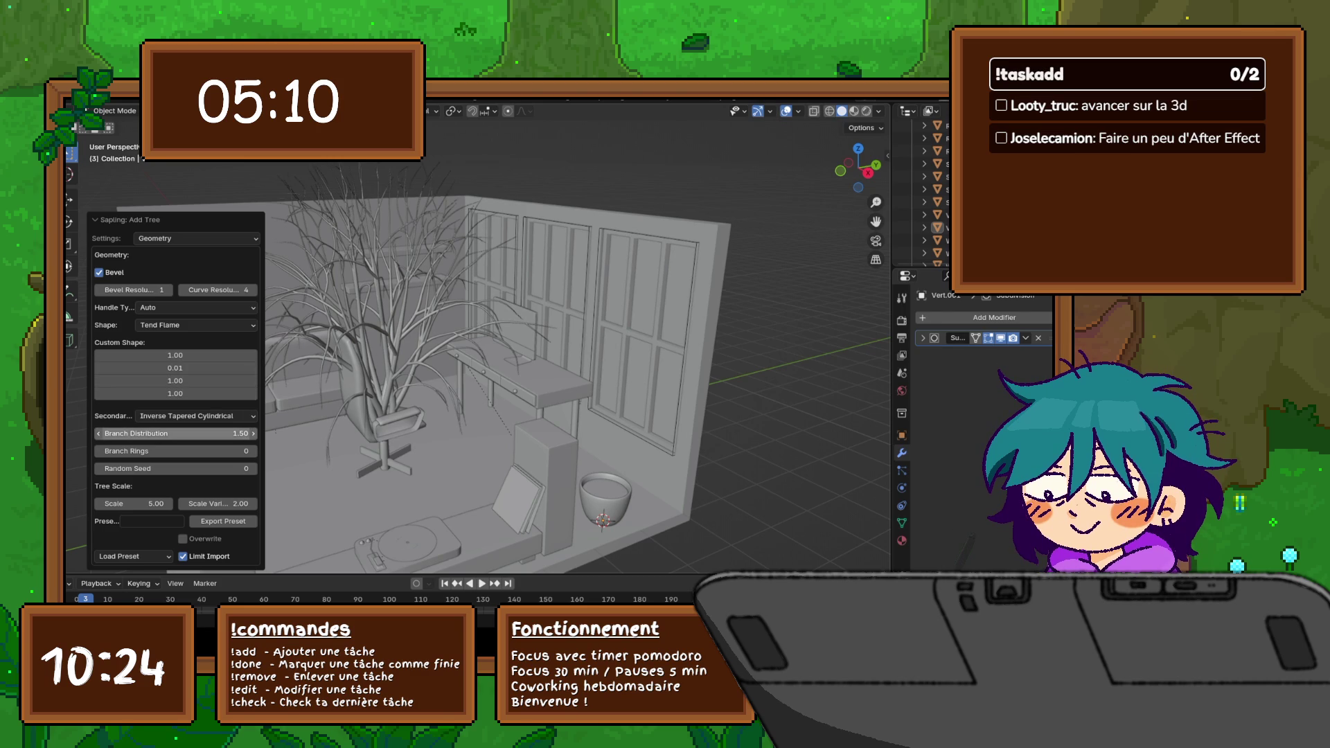
{"action": "mouse_move", "coordinate": [175, 434]}
{"action": "left_mouse_down"}
{"action": "mouse_move", "coordinate": [136, 433]}
{"action": "mouse_move", "coordinate": [250, 452]}
{"action": "left_mouse_up"}
{"action": "left_click_drag", "start_coordinate": [174, 469], "coordinate": [115, 468]}
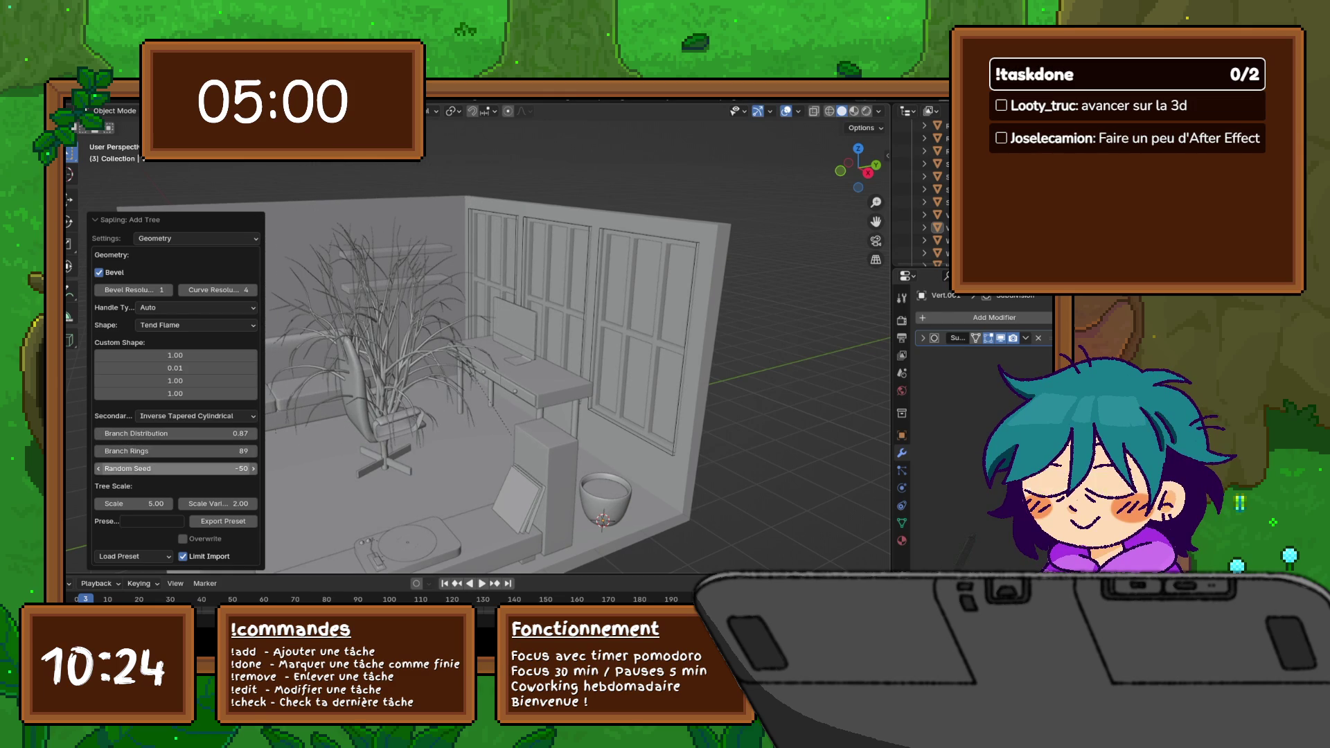
{"action": "mouse_move", "coordinate": [134, 503]}
{"action": "left_mouse_down"}
{"action": "mouse_move", "coordinate": [93, 503]}
{"action": "mouse_move", "coordinate": [250, 503]}
{"action": "mouse_move", "coordinate": [203, 504]}
{"action": "left_mouse_up"}
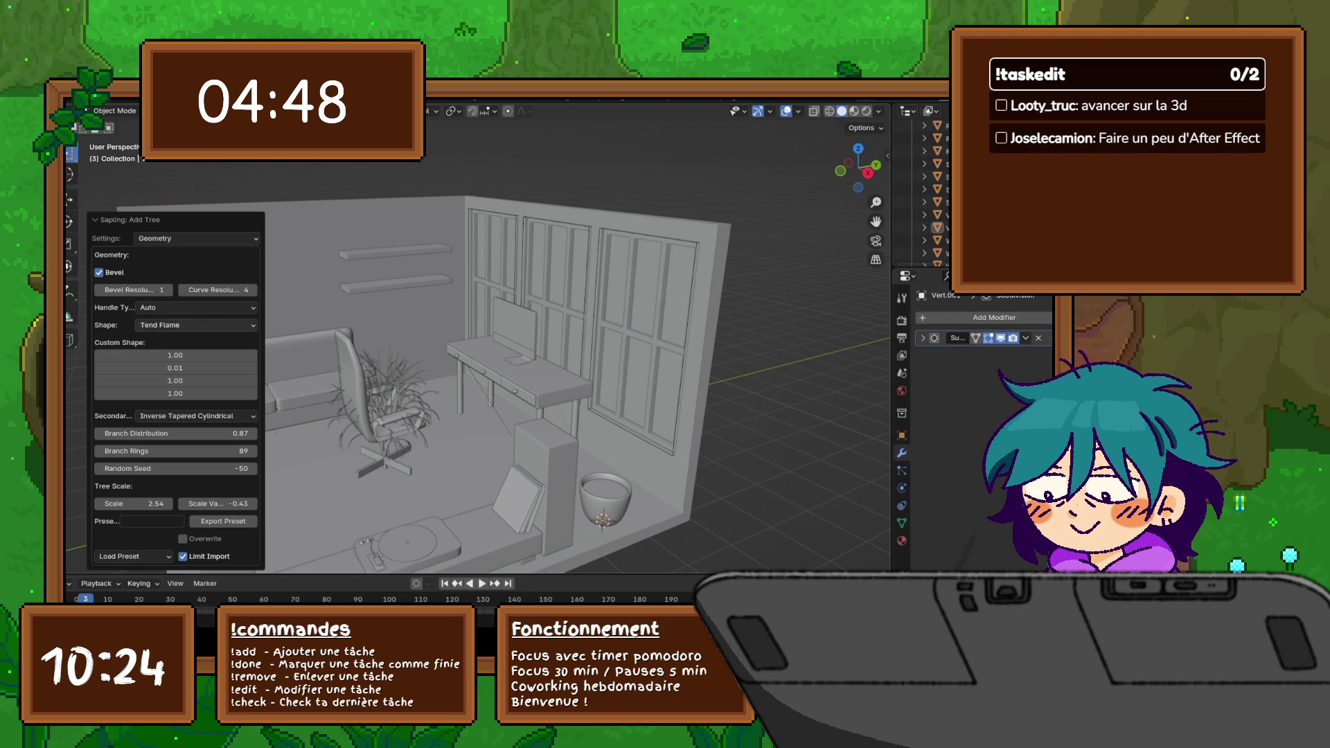
Step: Set the custom shape to 0.01, 0.01, 0.01, 0.50, keeping Inverse Tapered Cylindrical as secondary shape
{"action": "left_click", "coordinate": [174, 354]}
{"action": "type", "text": "0.01"}
{"action": "key", "text": "Return"}
{"action": "left_click_drag", "start_coordinate": [175, 355], "coordinate": [214, 368]}
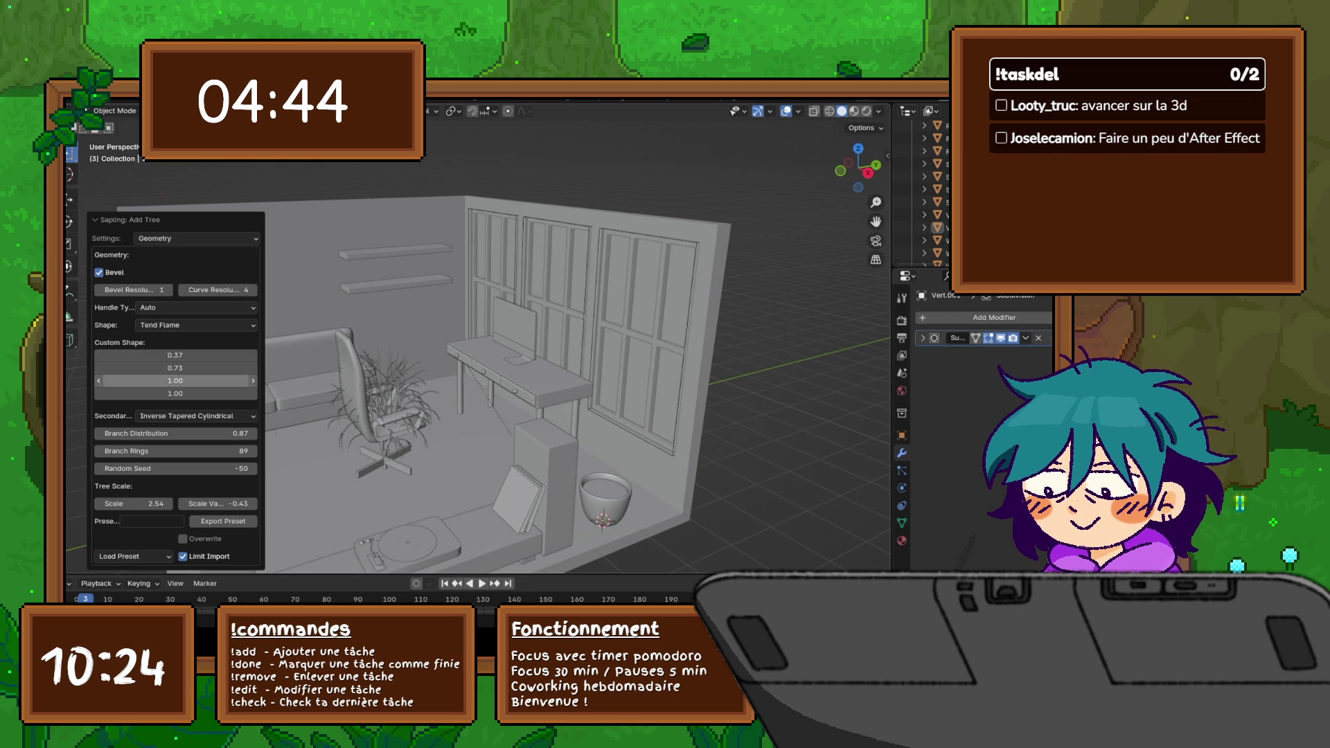
{"action": "left_click", "coordinate": [196, 415]}
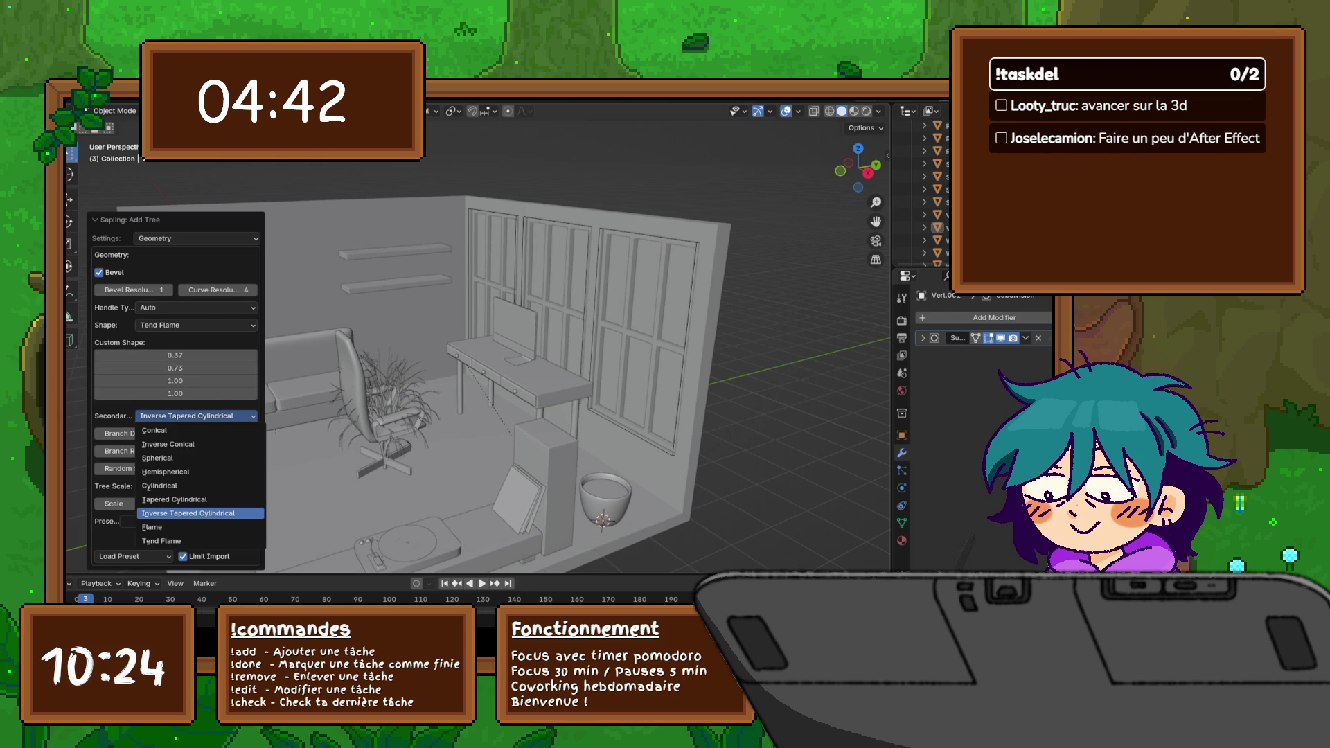
{"action": "left_click", "coordinate": [187, 512]}
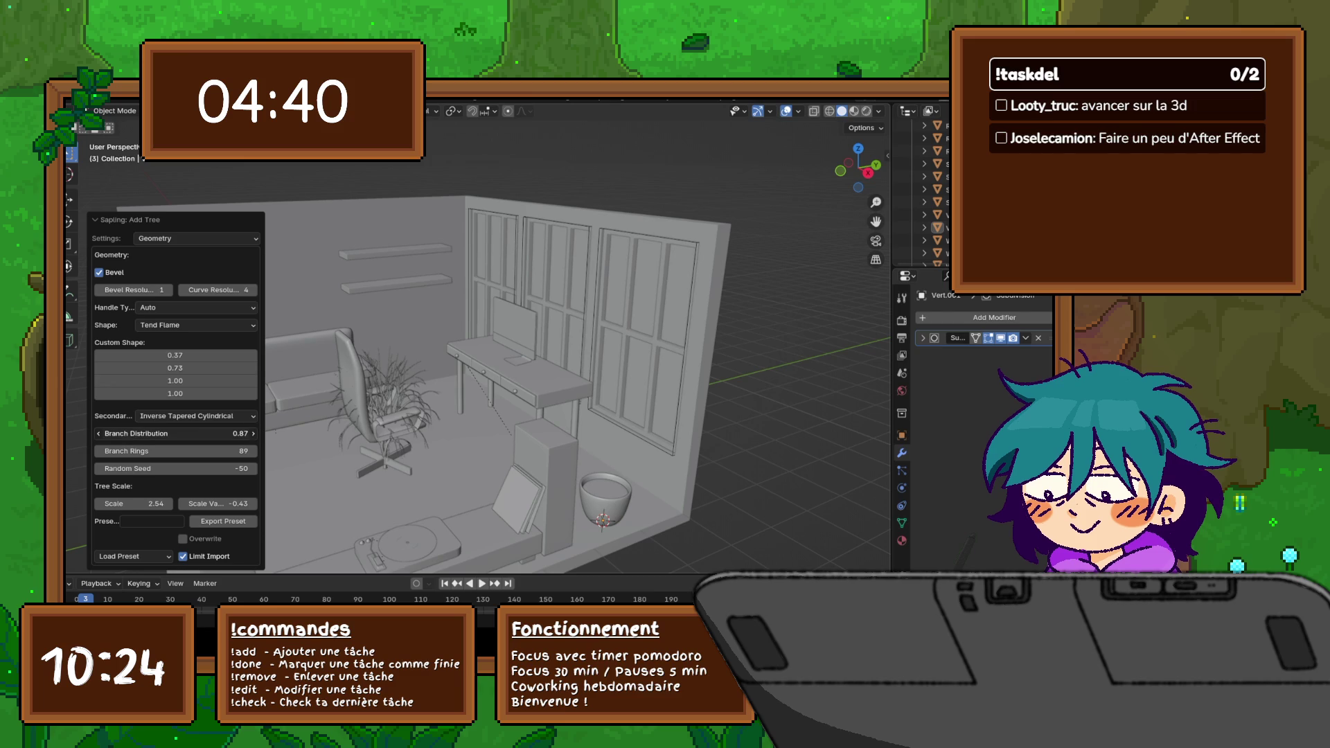
{"action": "mouse_move", "coordinate": [176, 434]}
{"action": "left_mouse_down"}
{"action": "mouse_move", "coordinate": [198, 434]}
{"action": "mouse_move", "coordinate": [146, 452]}
{"action": "mouse_move", "coordinate": [172, 468]}
{"action": "mouse_move", "coordinate": [145, 470]}
{"action": "left_mouse_up"}
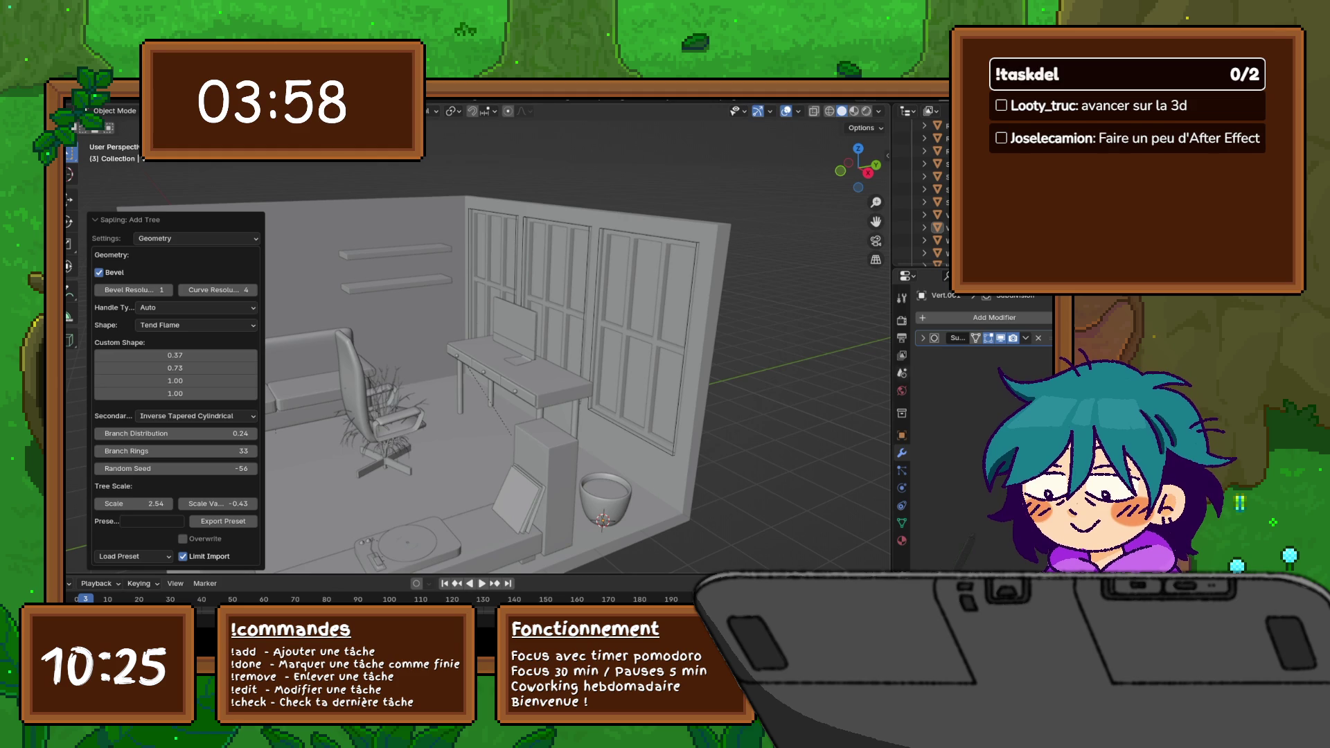
{"action": "left_click_drag", "start_coordinate": [175, 354], "coordinate": [114, 368]}
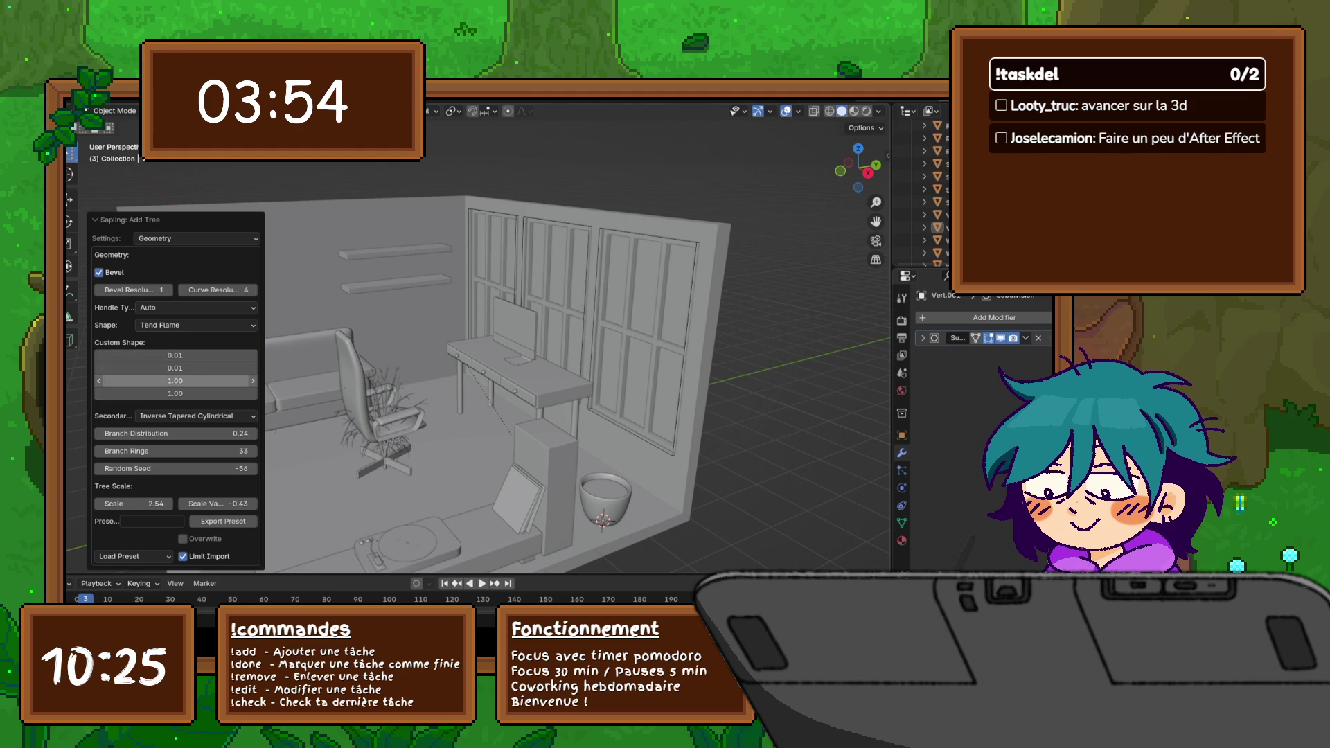
{"action": "type", "text": "0.01"}
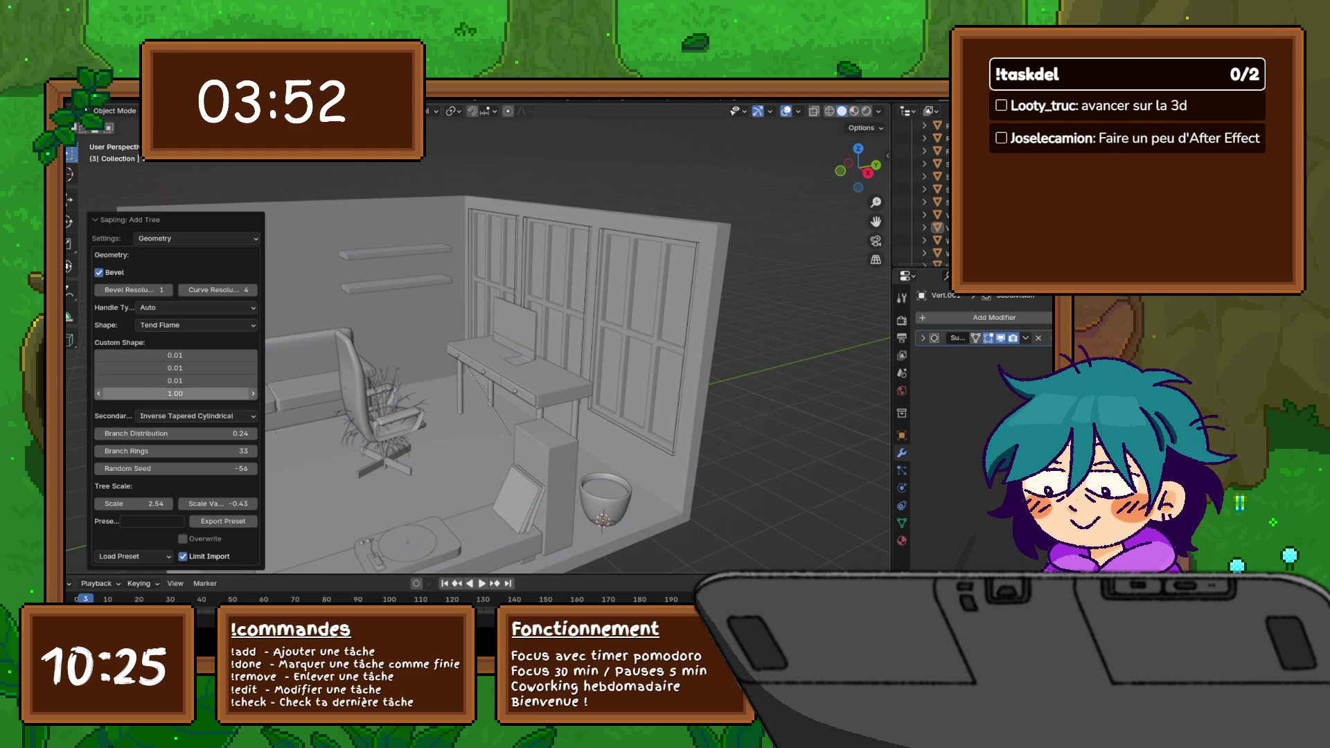
{"action": "left_click", "coordinate": [175, 393]}
{"action": "type", "text": "0.5"}
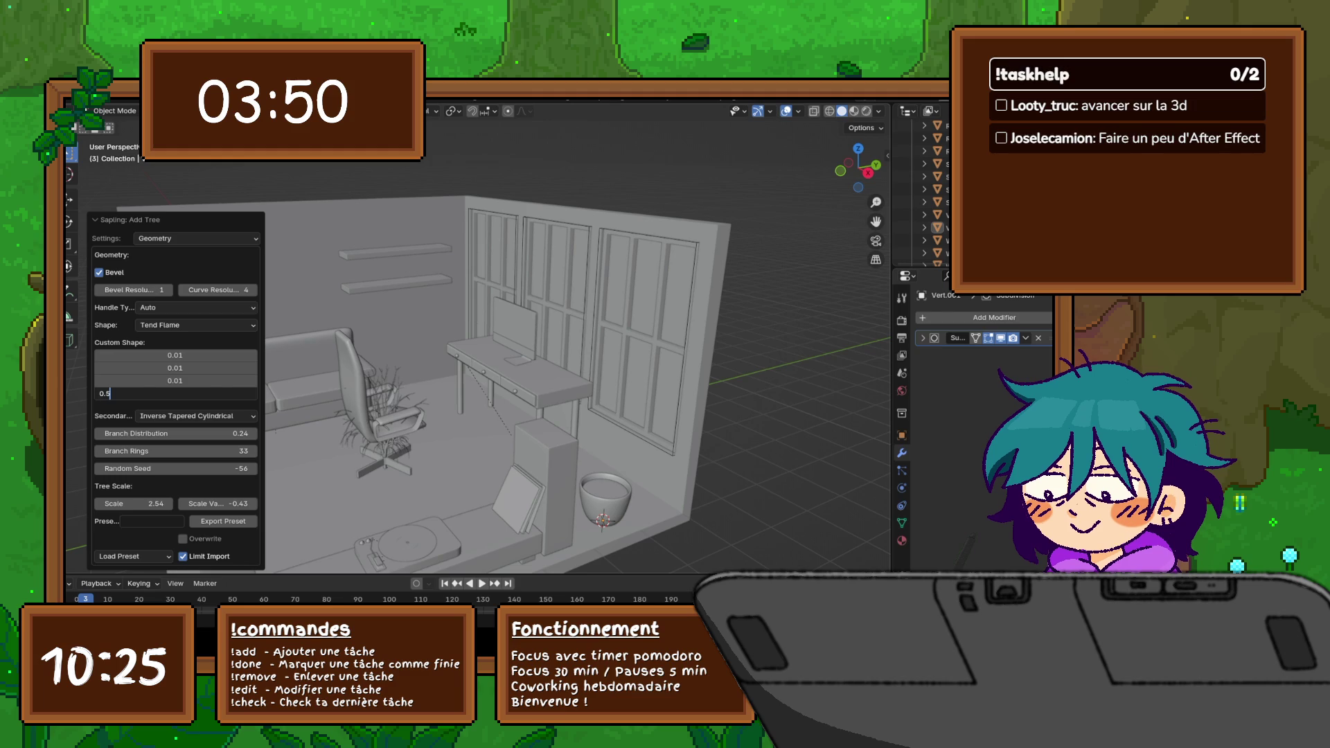
{"action": "key", "text": "Return"}
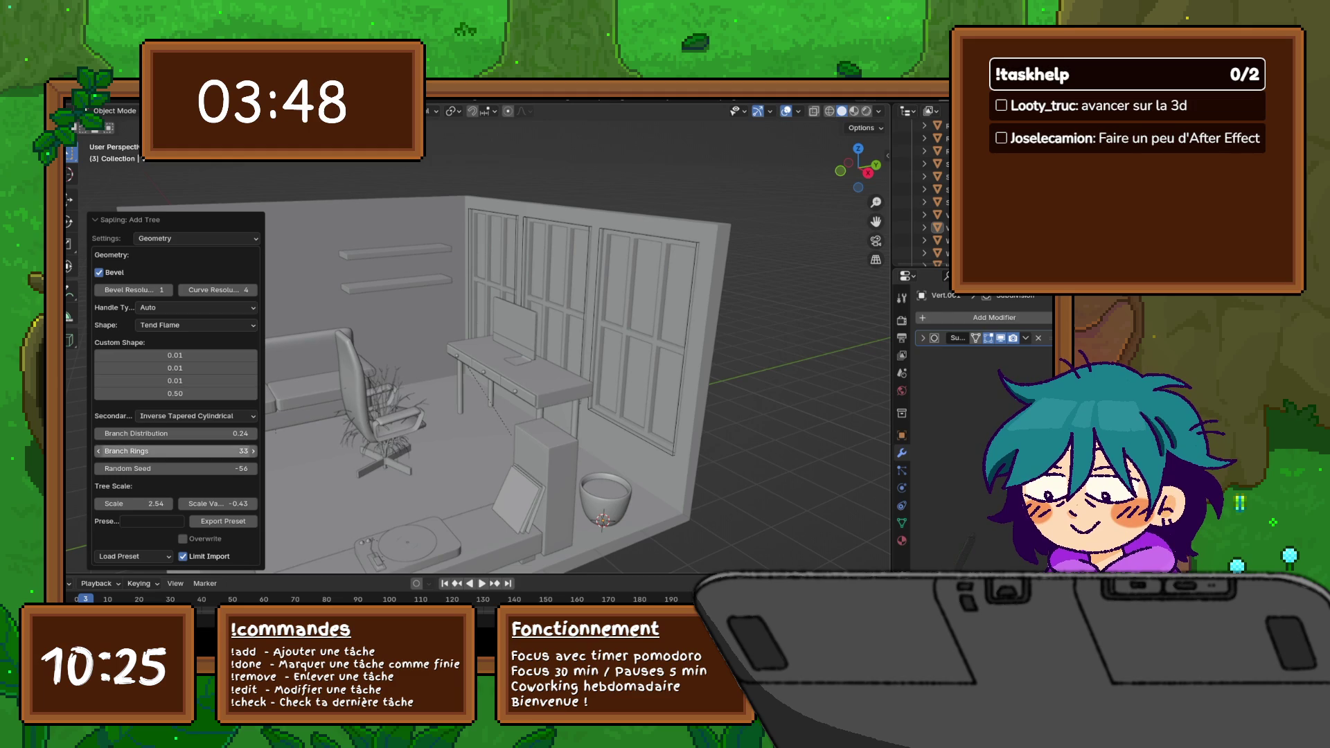
Step: Set Branch Distribution to 20, Branch Rings to 3 and Random Seed to 0
{"action": "left_click", "coordinate": [175, 433]}
{"action": "type", "text": "20"}
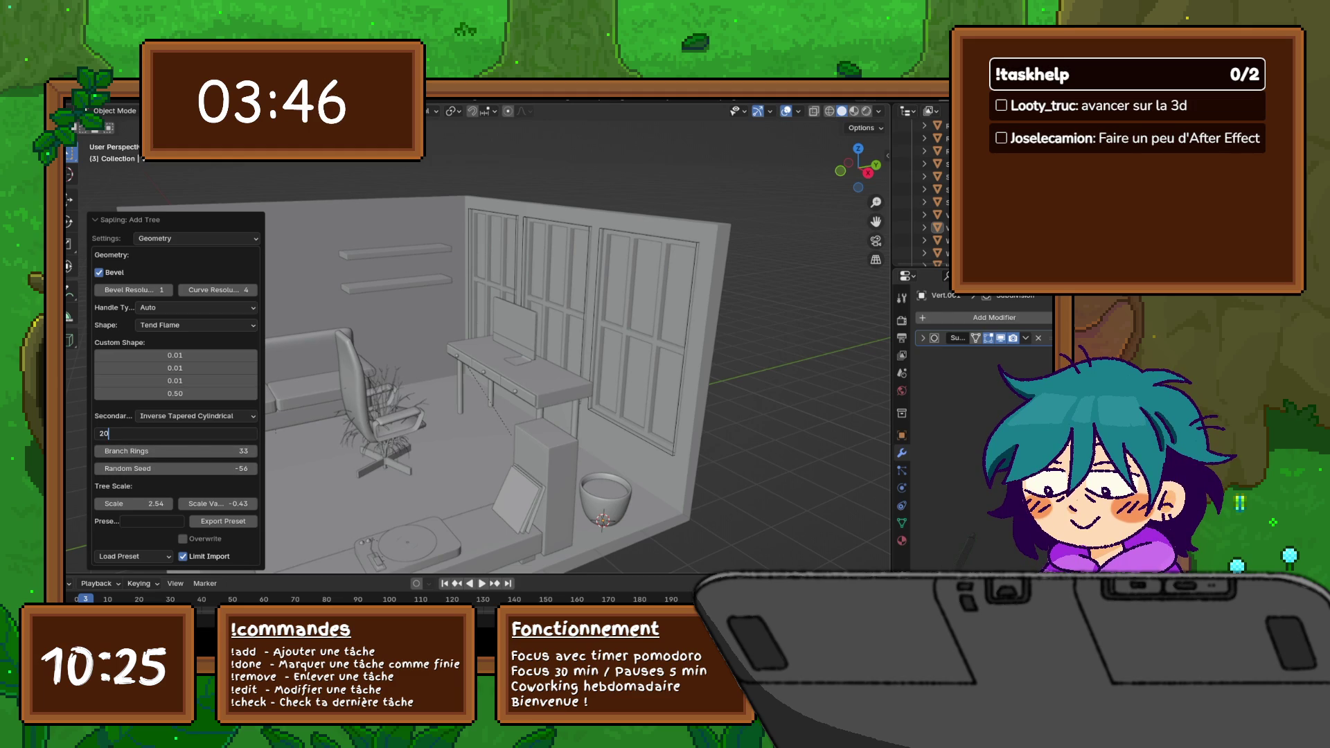
{"action": "key", "text": "Return"}
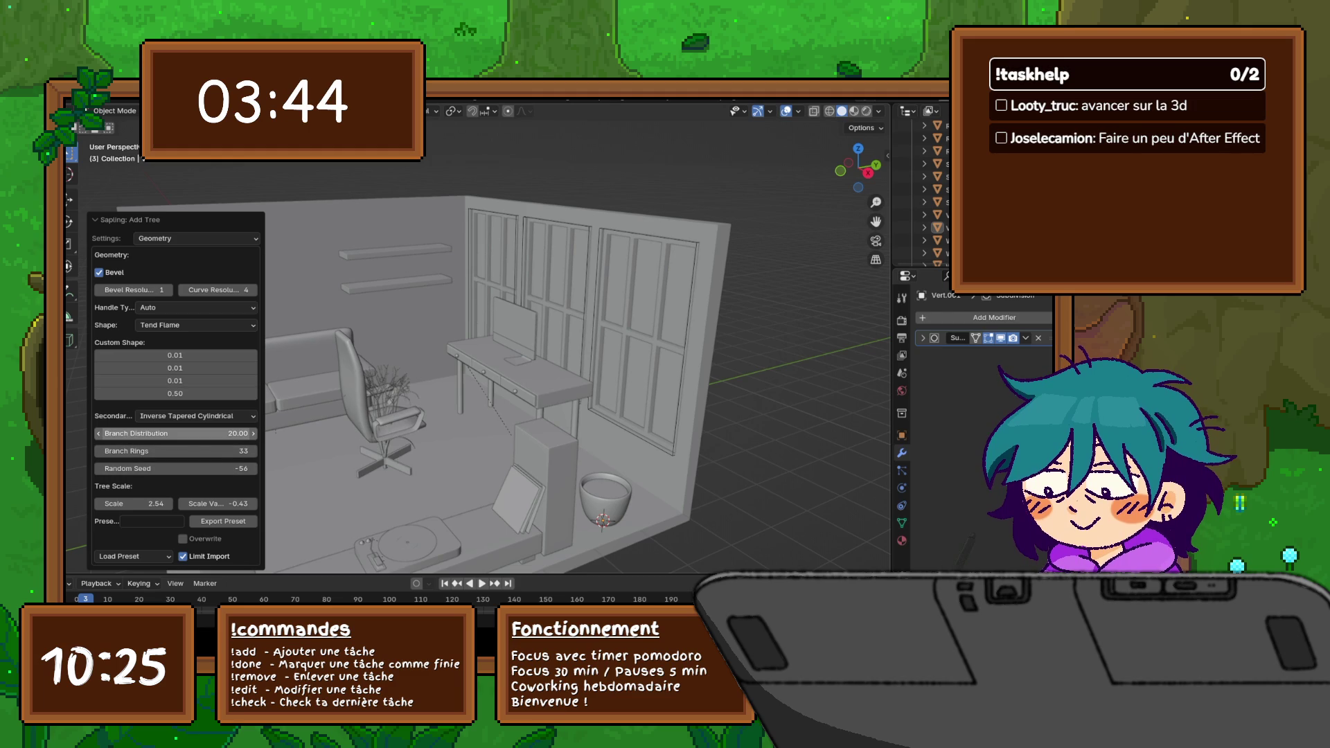
{"action": "left_click", "coordinate": [218, 452]}
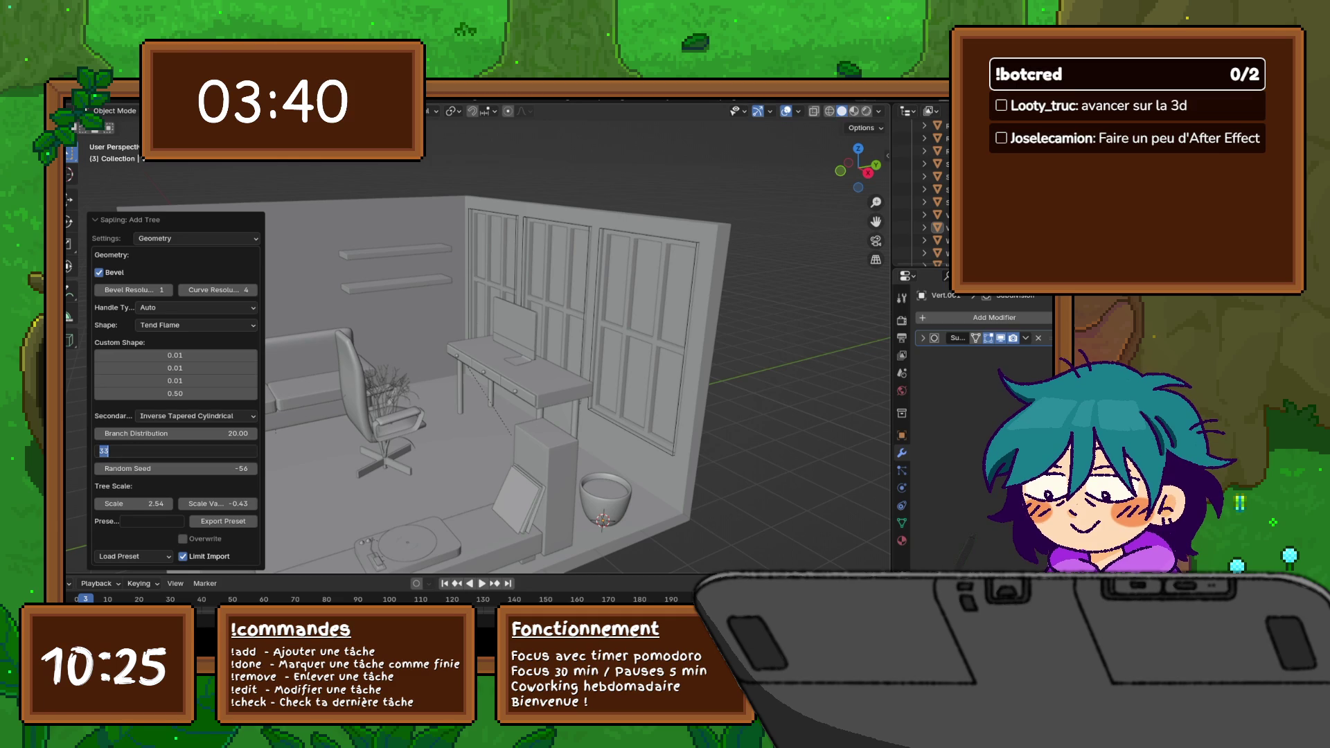
{"action": "key", "text": "Return"}
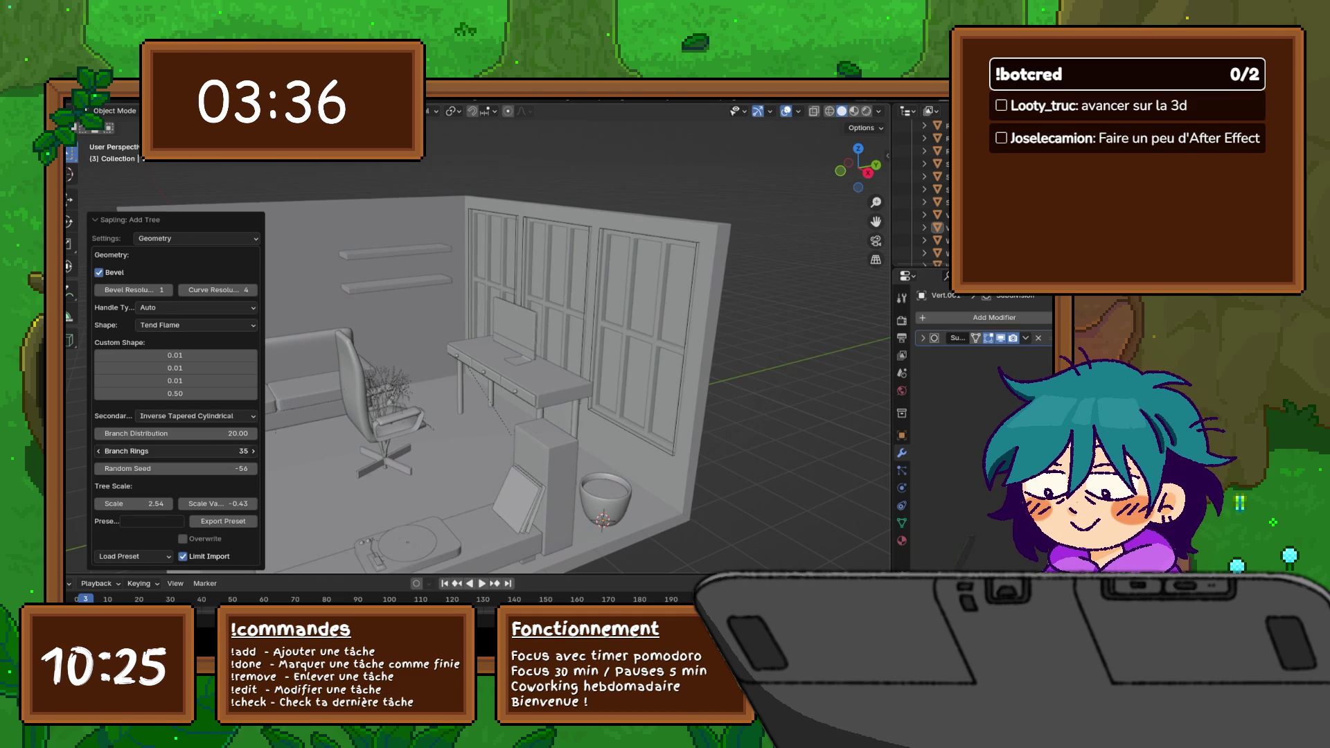
{"action": "left_click", "coordinate": [177, 452]}
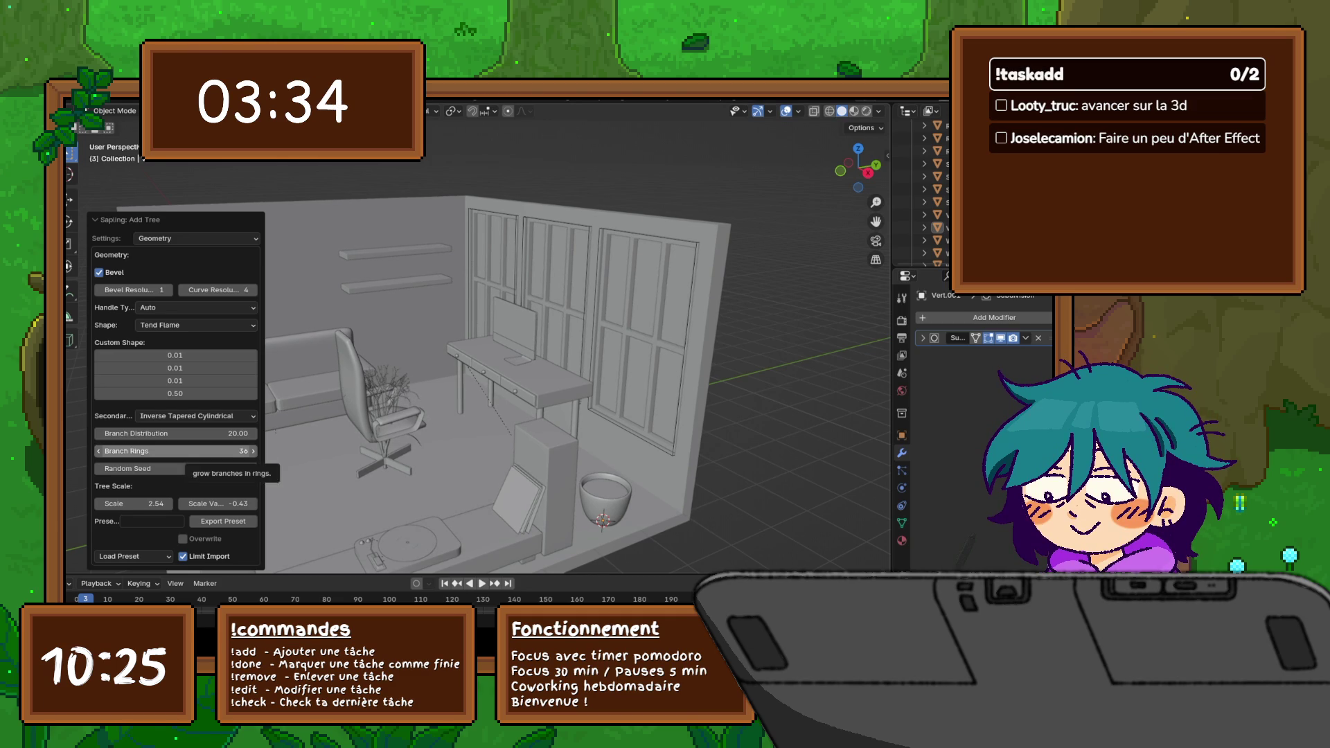
{"action": "type", "text": "1"}
{"action": "key", "text": "Return"}
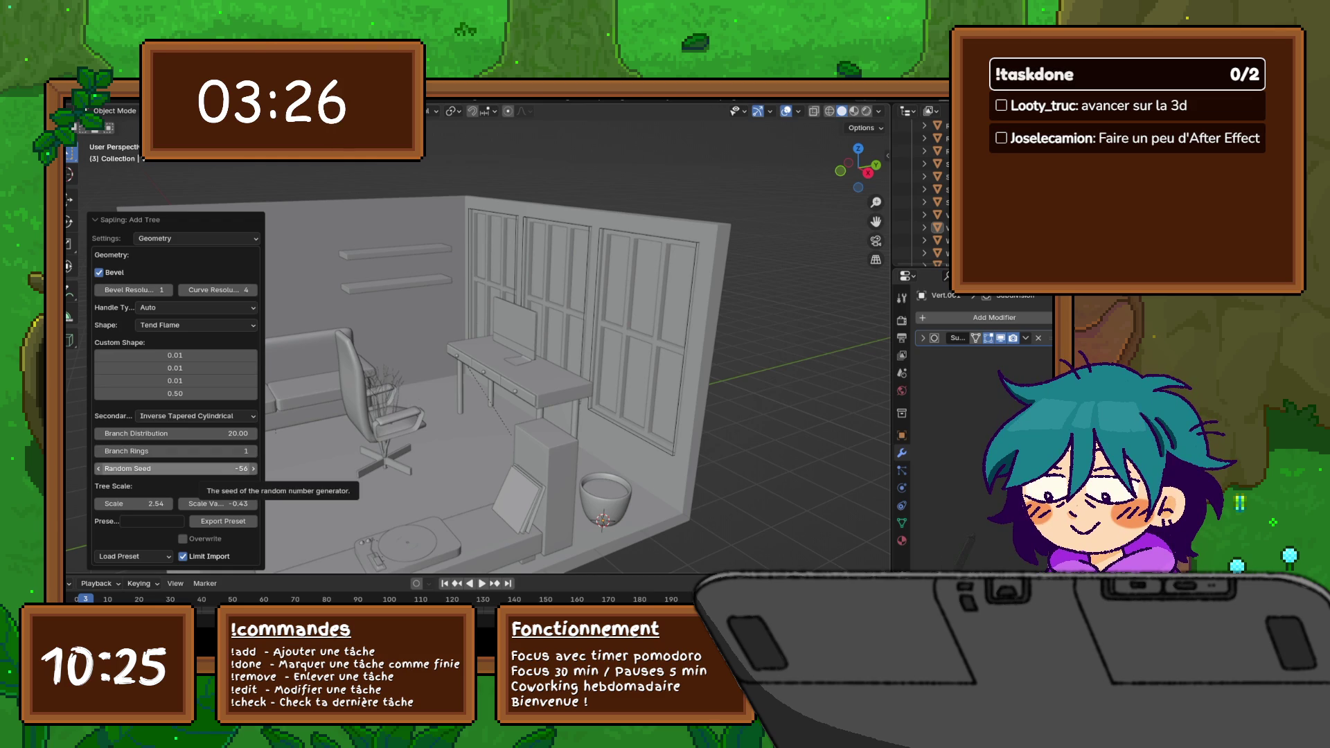
{"action": "left_click", "coordinate": [177, 451]}
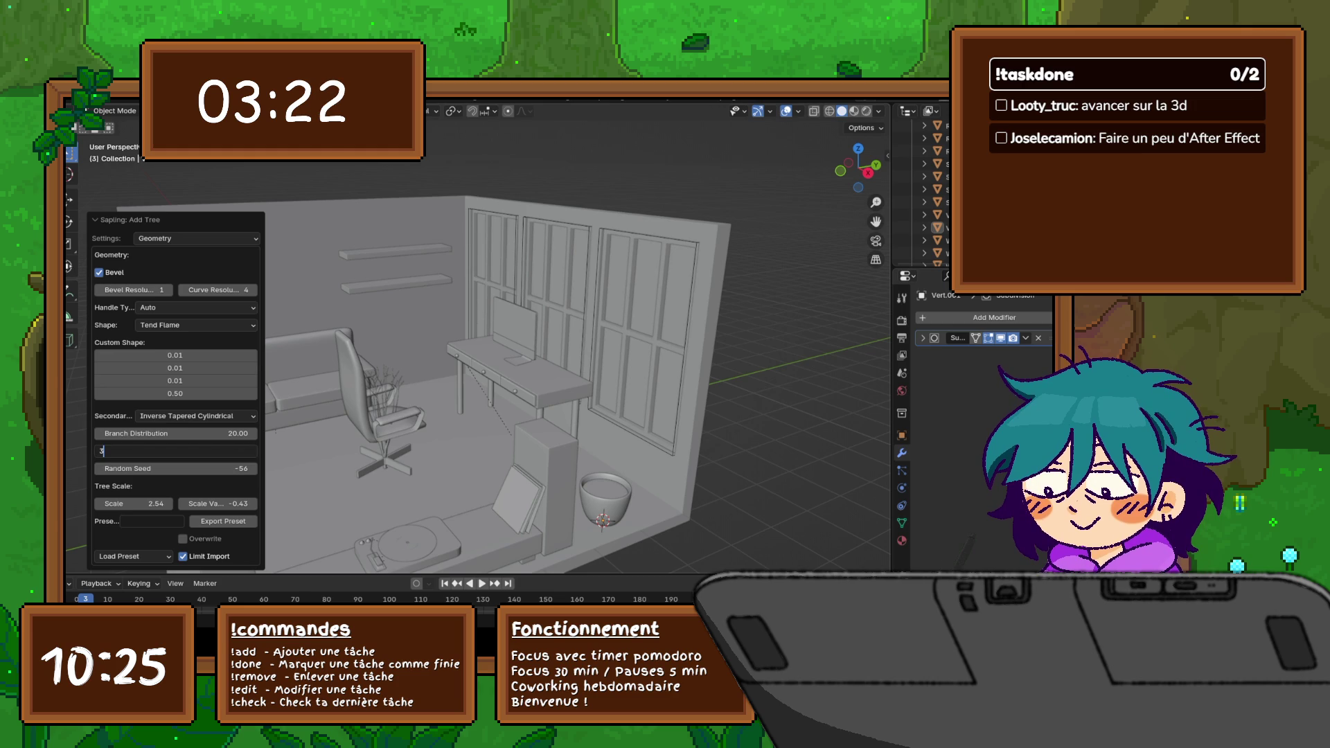
{"action": "key", "text": "Return"}
{"action": "middle_click_drag", "start_coordinate": [582, 416], "coordinate": [727, 406]}
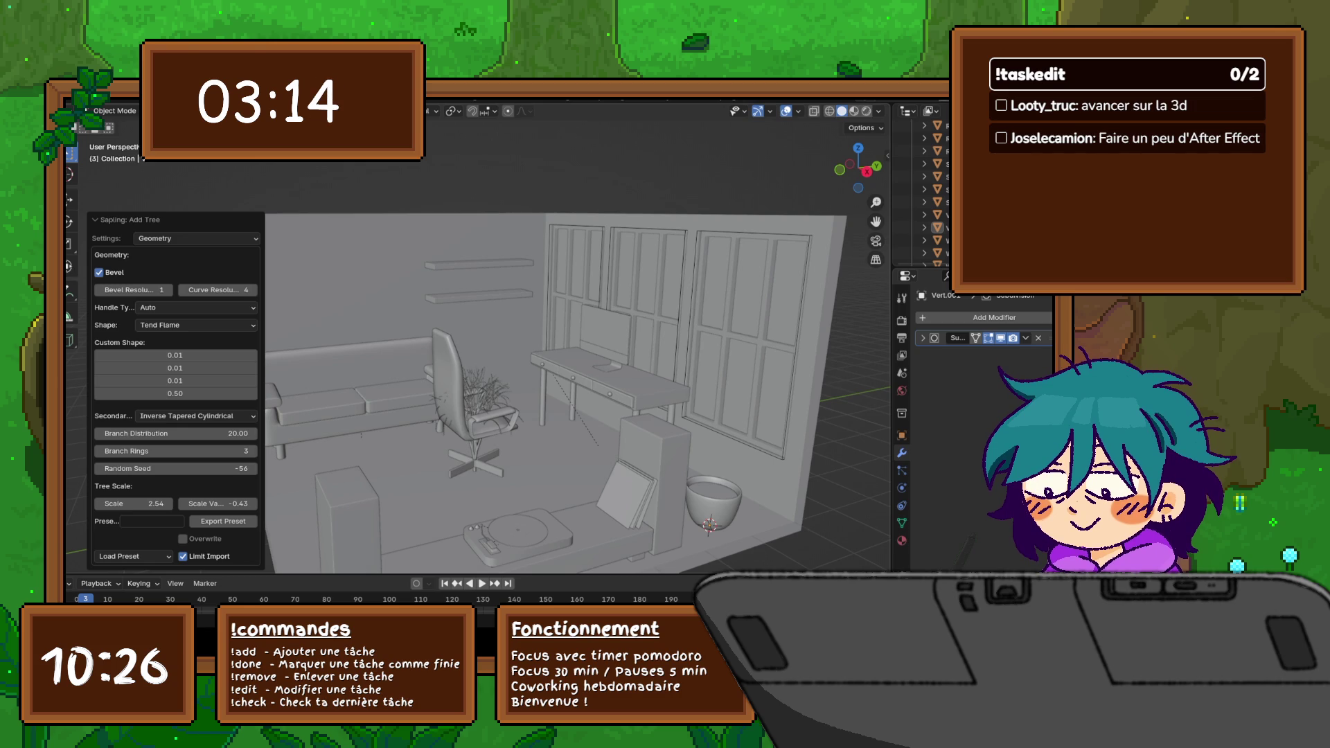
{"action": "left_click", "coordinate": [176, 469]}
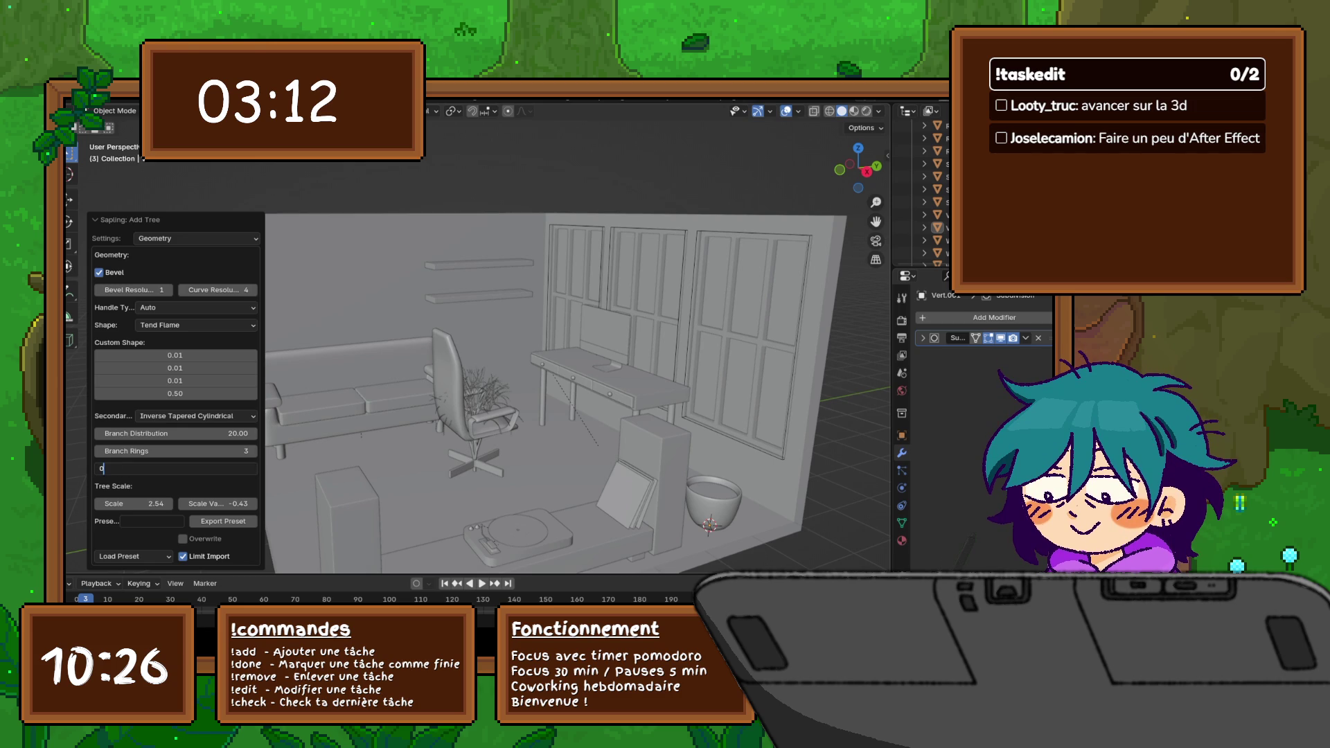
{"action": "key", "text": "Return"}
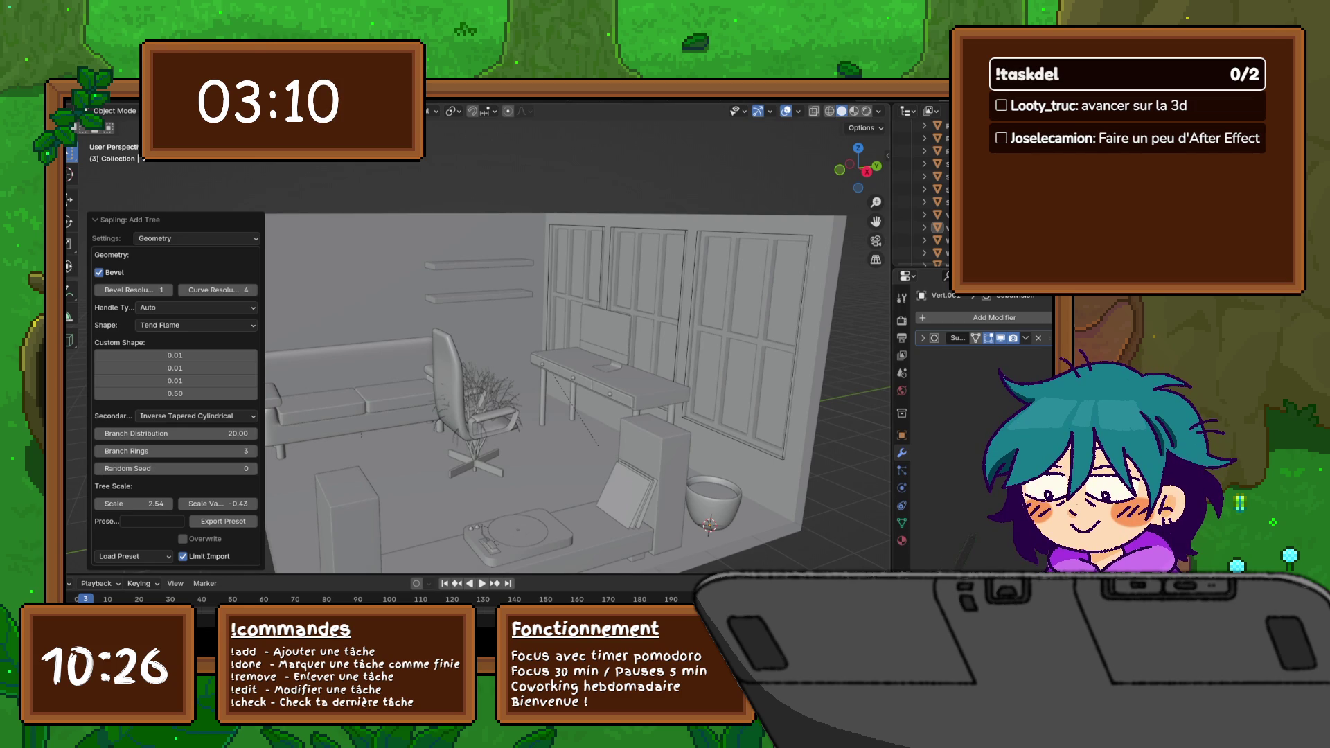
{"action": "left_click", "coordinate": [198, 238]}
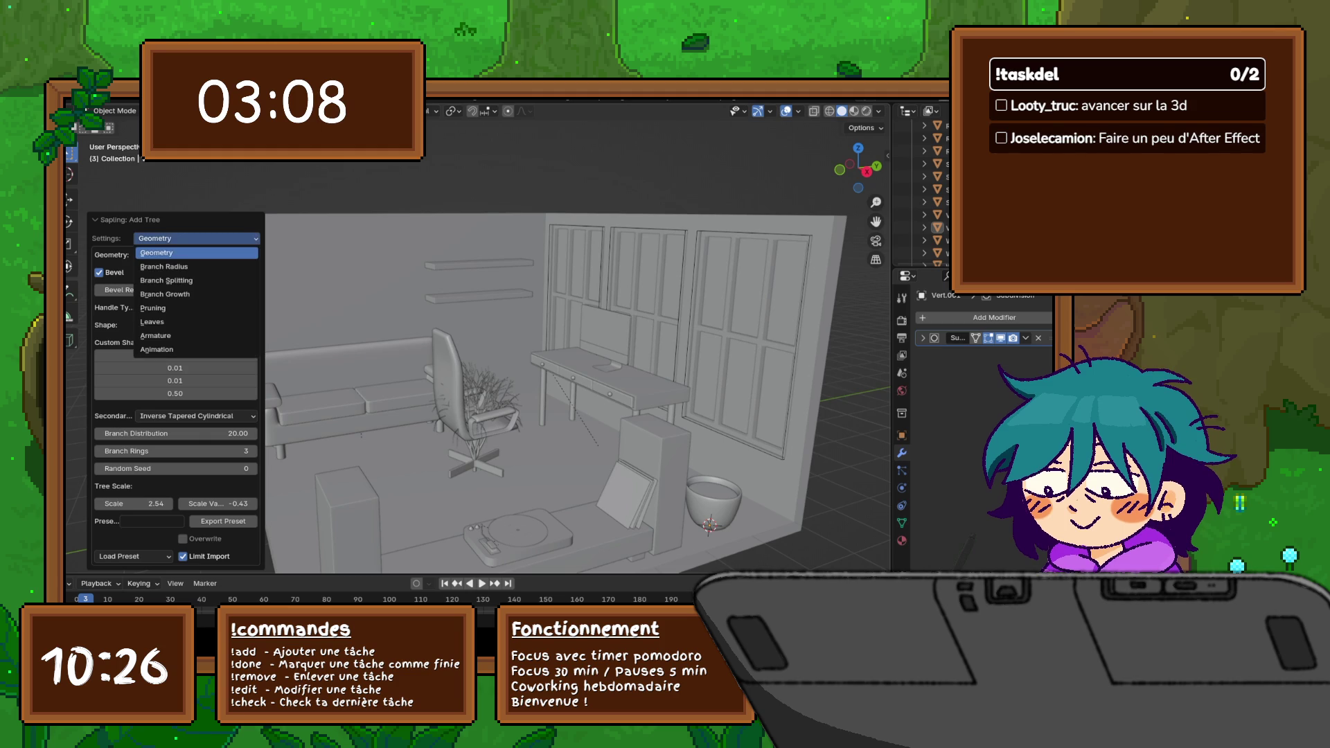
Step: In Branch Splitting, set the first split angle to 5, then switch the Sapling settings to Leaves
{"action": "left_click", "coordinate": [166, 280]}
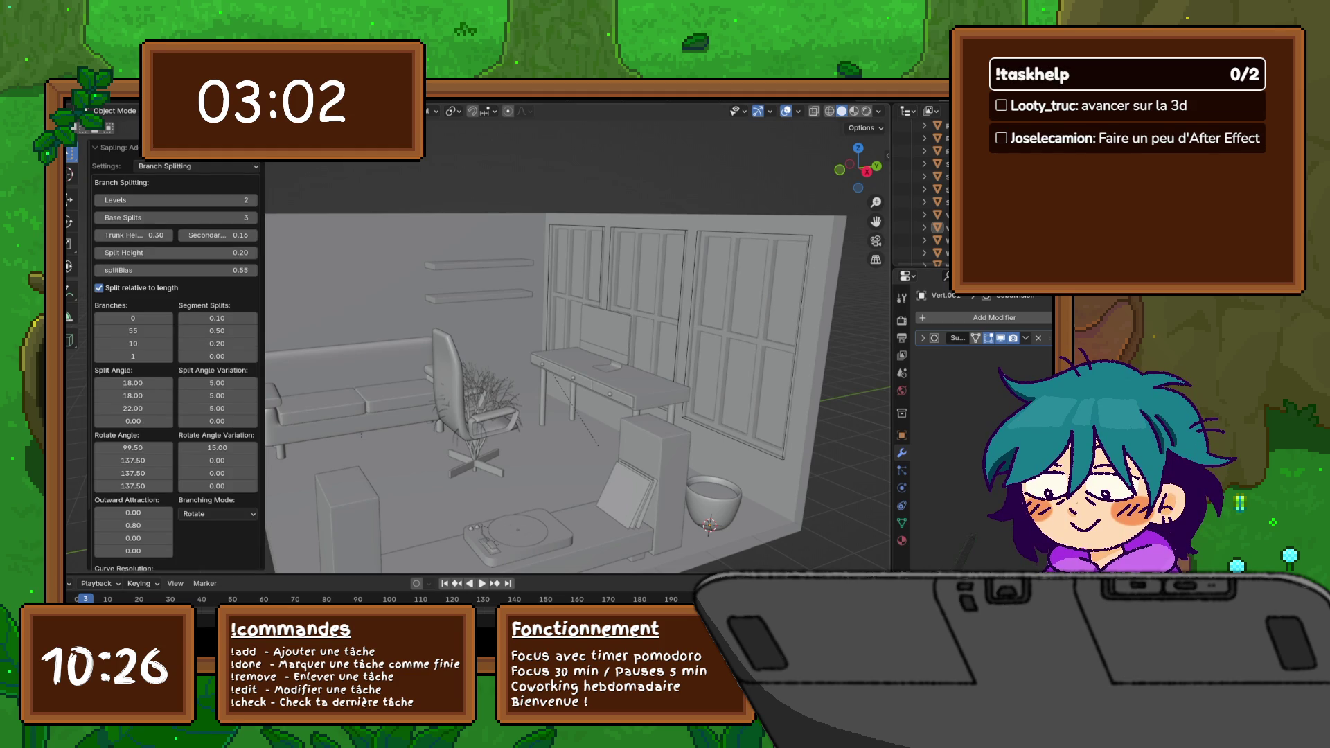
{"action": "left_click", "coordinate": [133, 382]}
{"action": "type", "text": "5"}
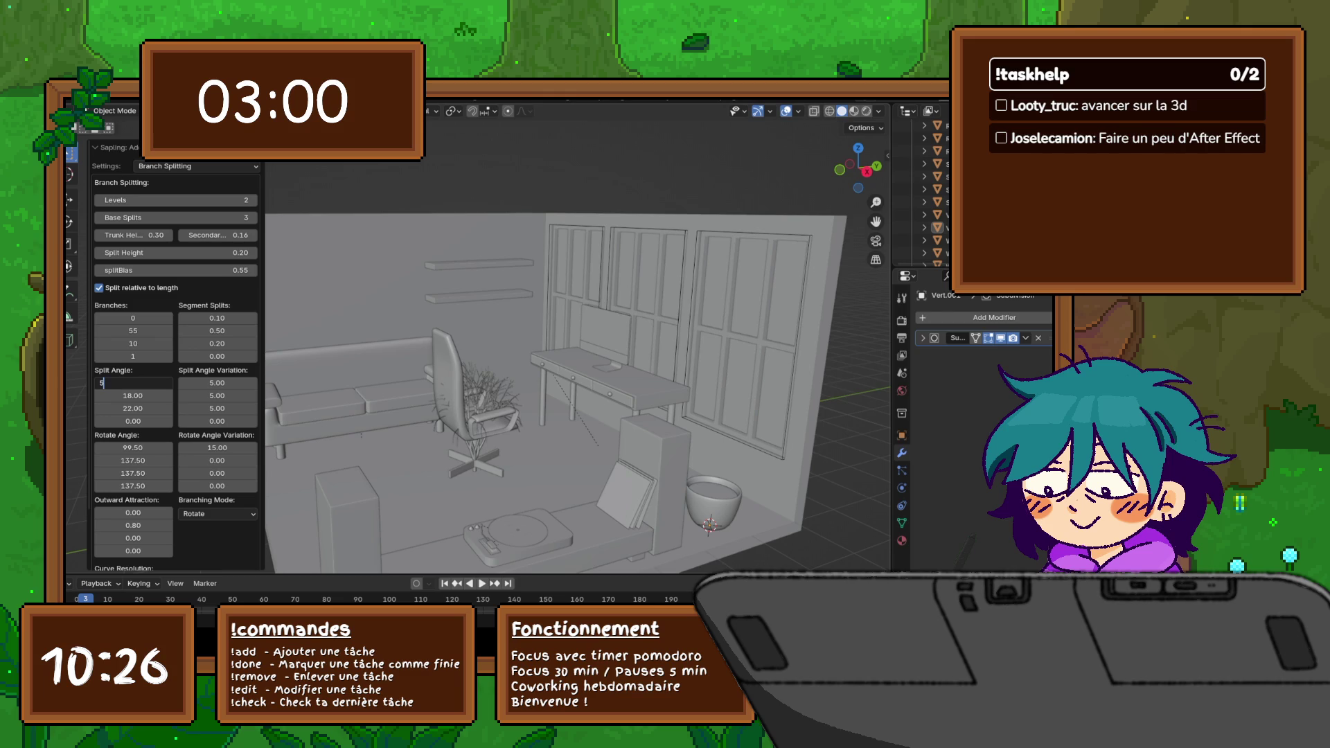
{"action": "key", "text": "Return"}
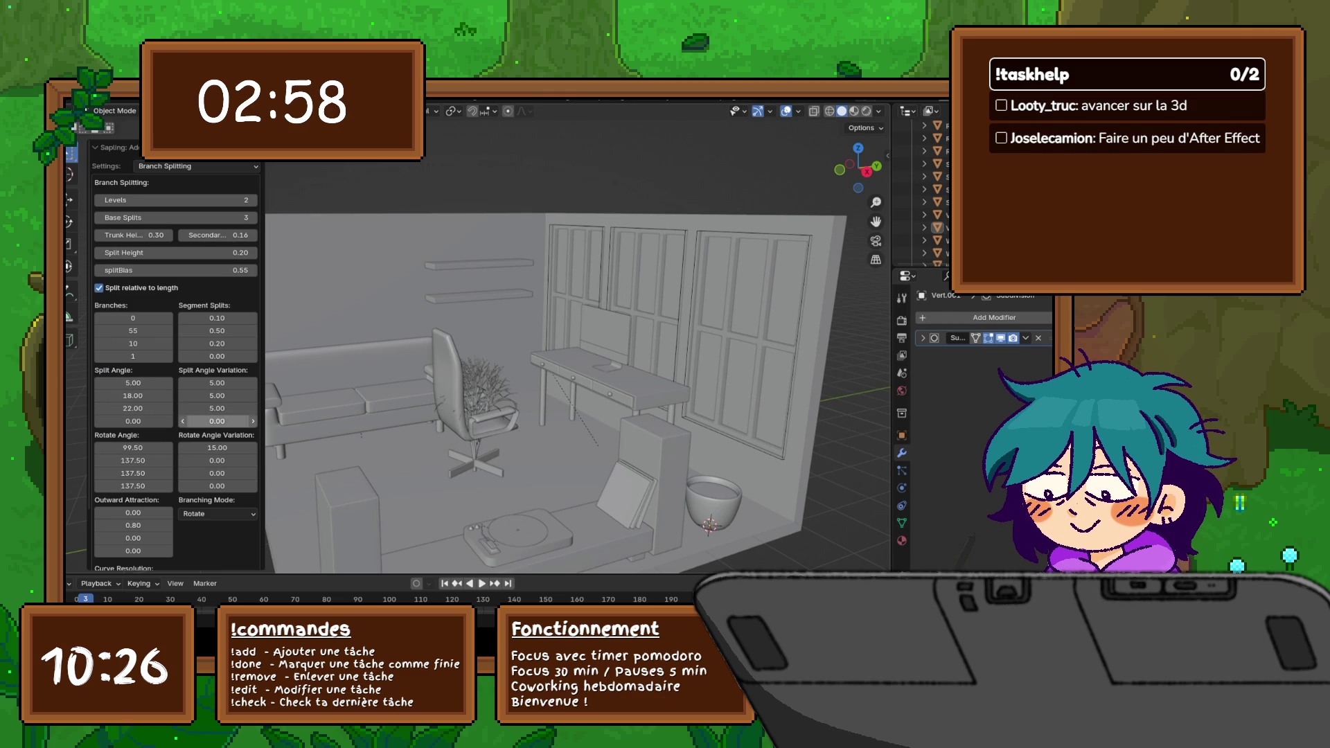
{"action": "mouse_move", "coordinate": [583, 416]}
{"action": "middle_mouse_down"}
{"action": "mouse_move", "coordinate": [624, 384]}
{"action": "mouse_move", "coordinate": [582, 395]}
{"action": "middle_mouse_up"}
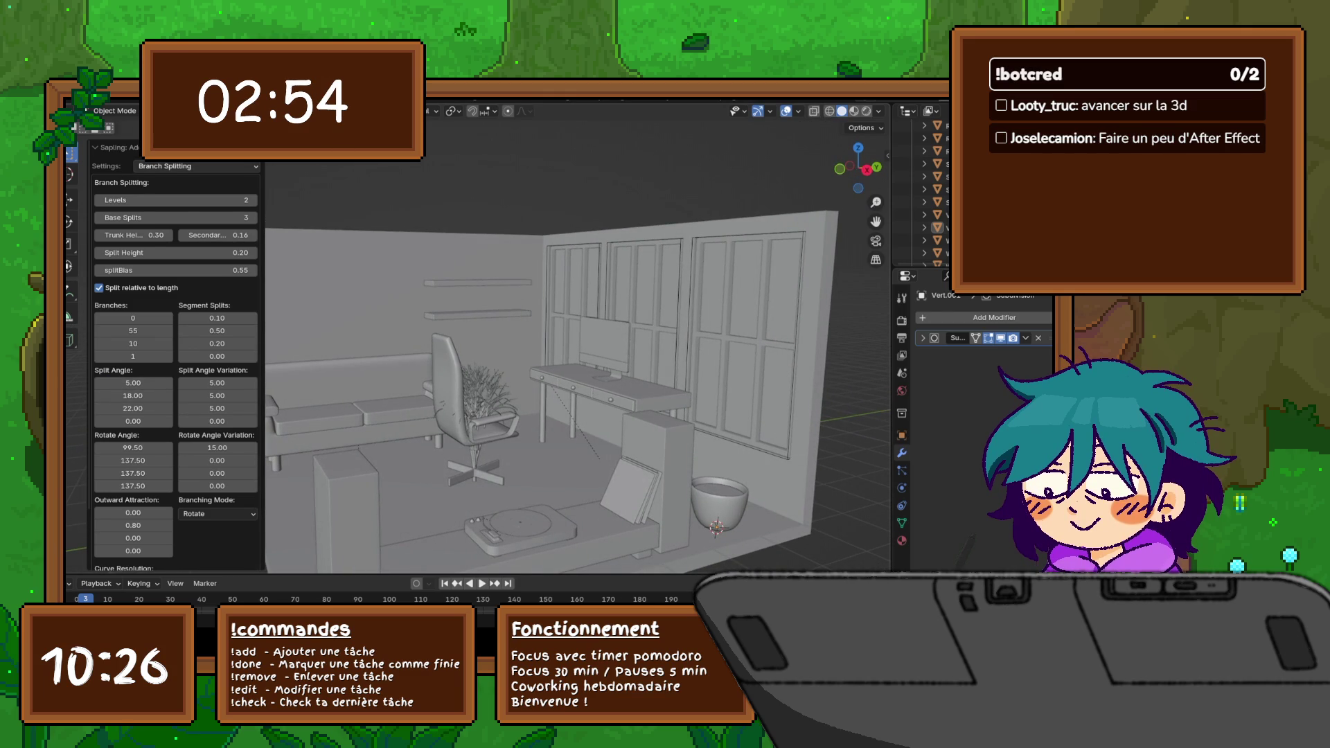
{"action": "left_click", "coordinate": [182, 166]}
{"action": "left_click", "coordinate": [166, 249]}
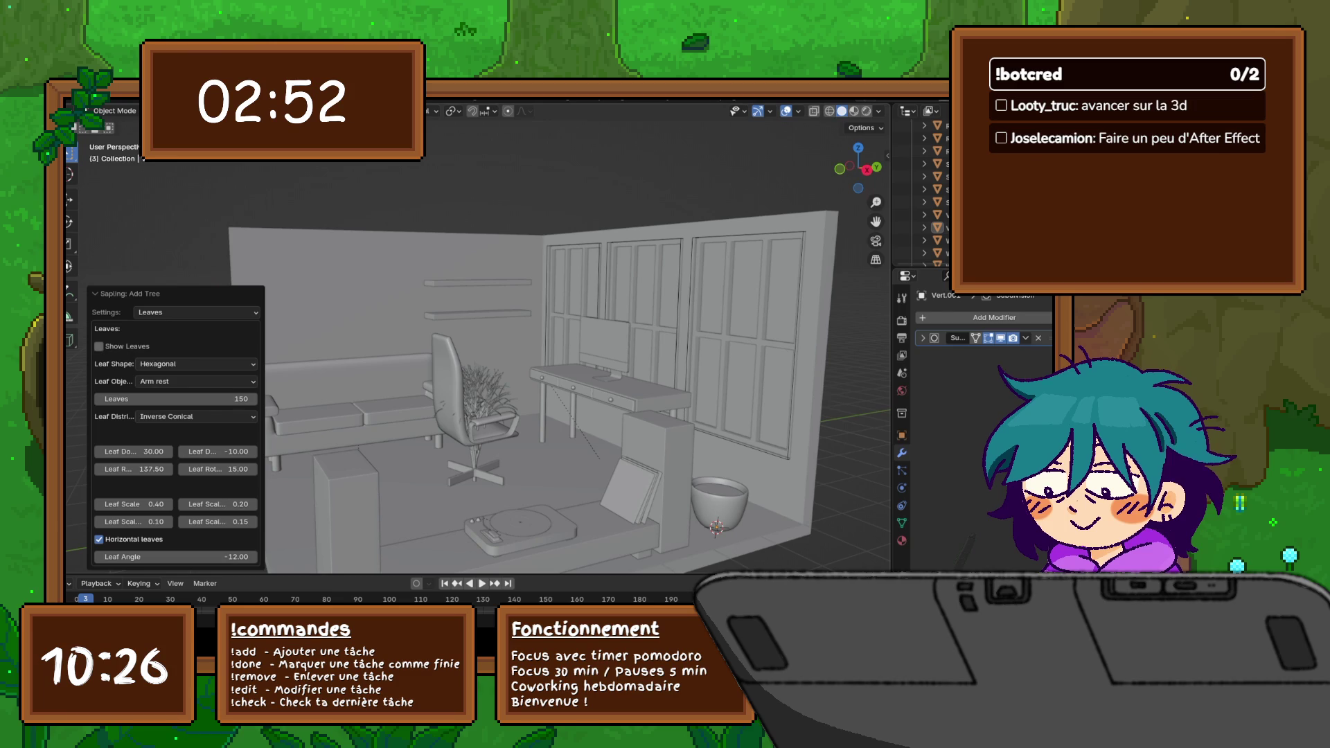
Step: Enable Show Leaves and set the leaf count to 150
{"action": "left_click", "coordinate": [99, 346]}
{"action": "scroll", "coordinate": [468, 364], "scroll_direction": "up", "scroll_amount": 5}
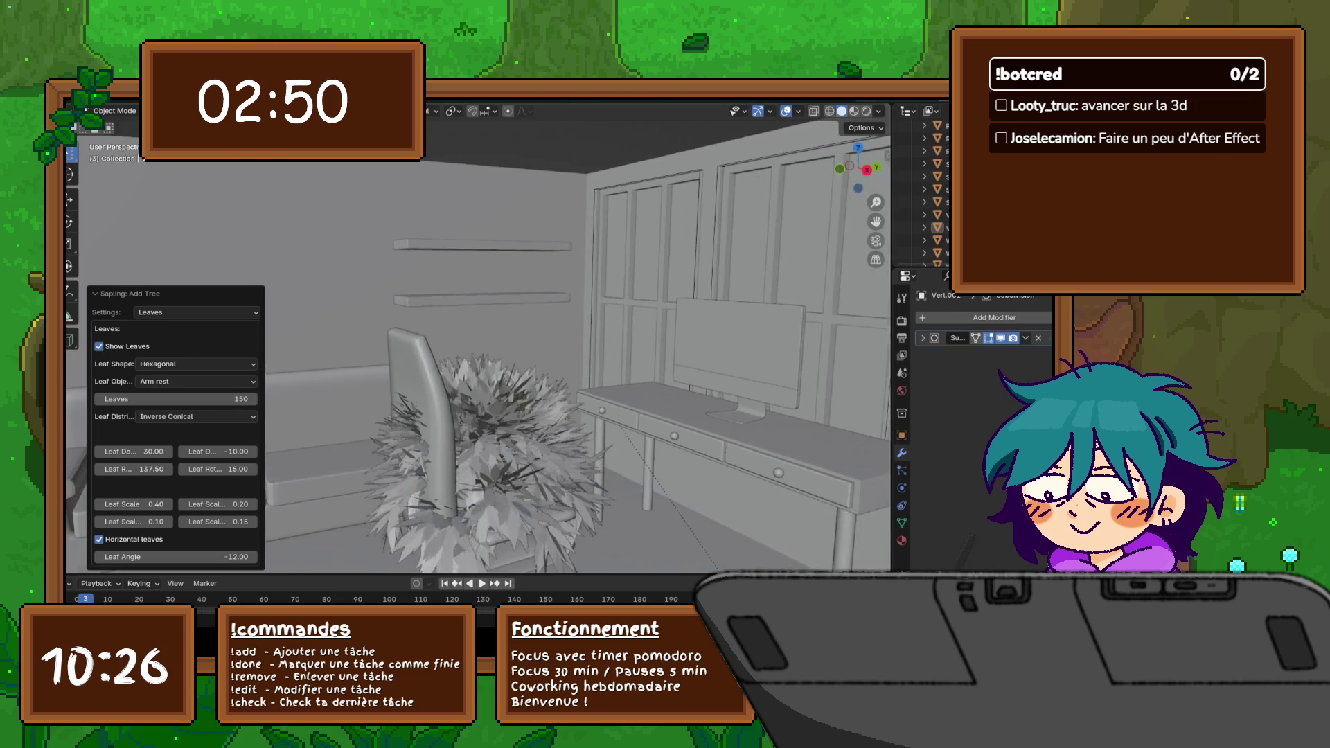
{"action": "middle_click_drag", "start_coordinate": [468, 364], "coordinate": [531, 348]}
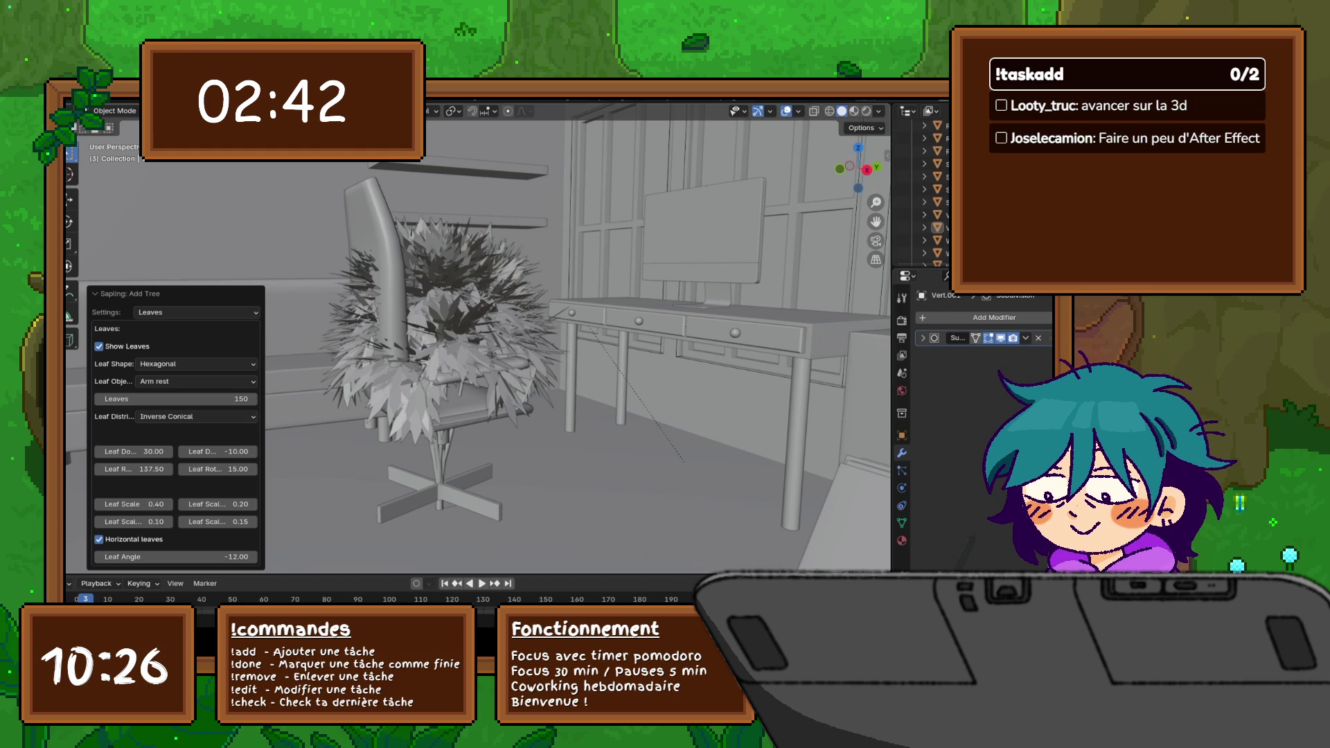
{"action": "left_click_drag", "start_coordinate": [177, 398], "coordinate": [124, 399]}
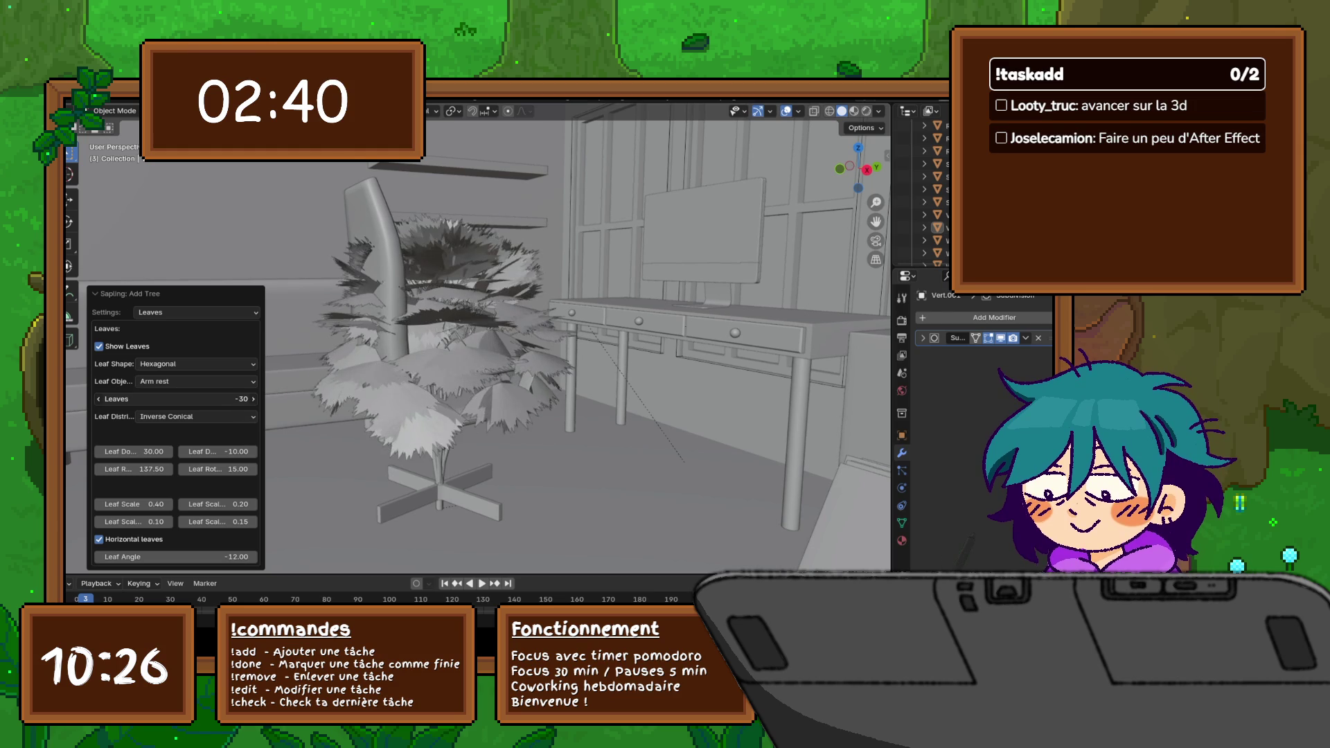
{"action": "left_click", "coordinate": [177, 399]}
{"action": "type", "text": "2"}
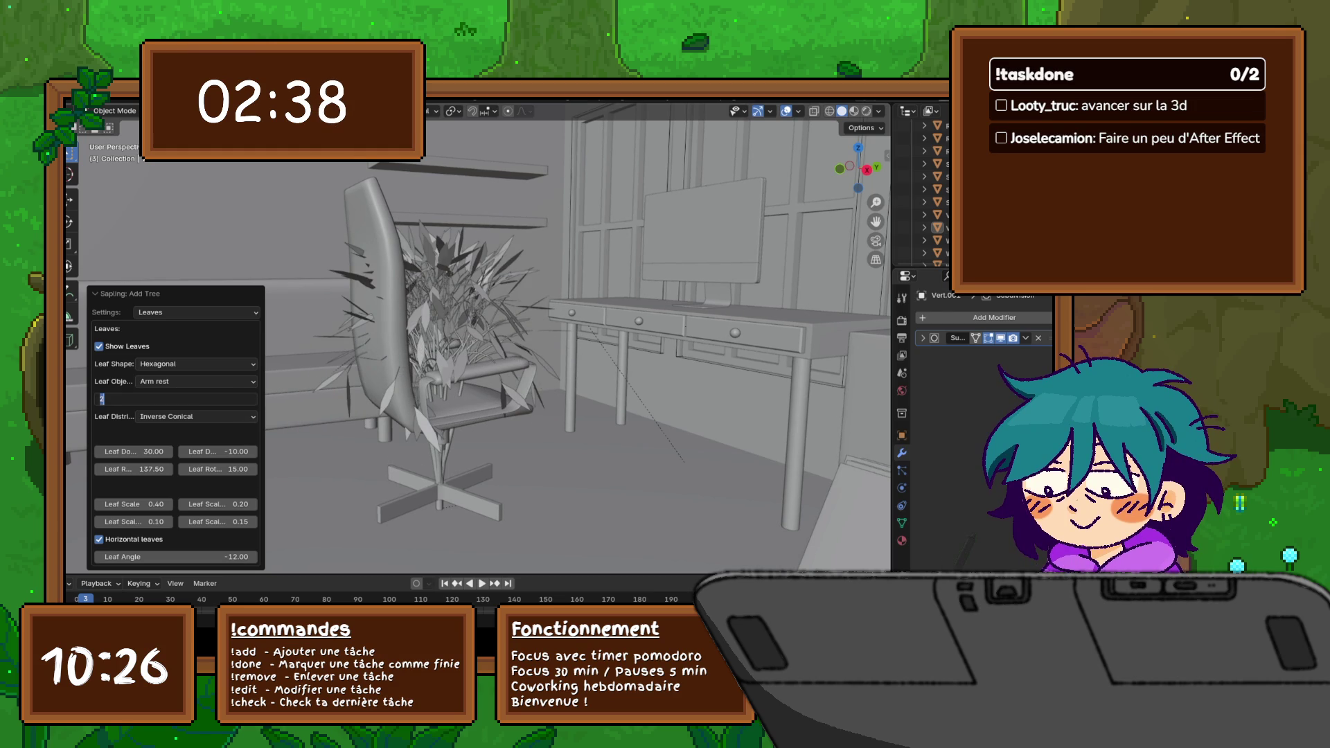
{"action": "type", "text": "0"}
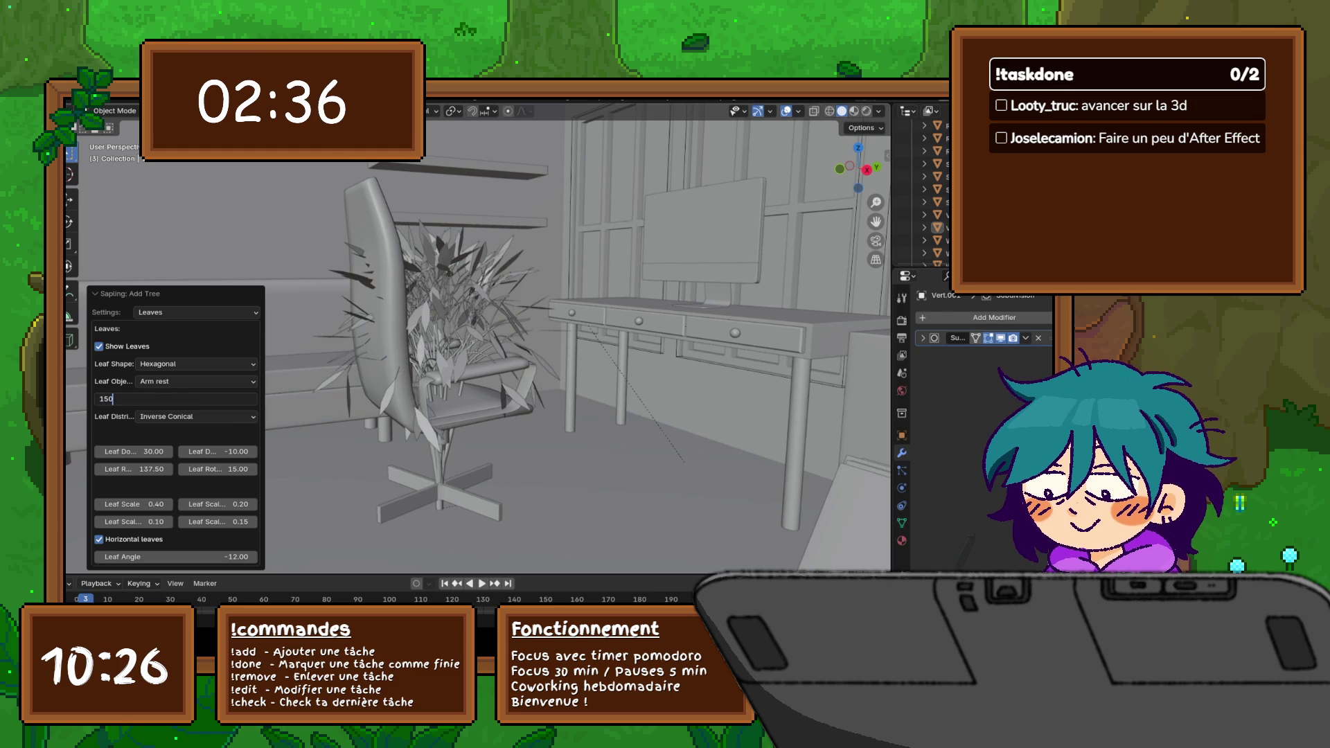
{"action": "key", "text": "Return"}
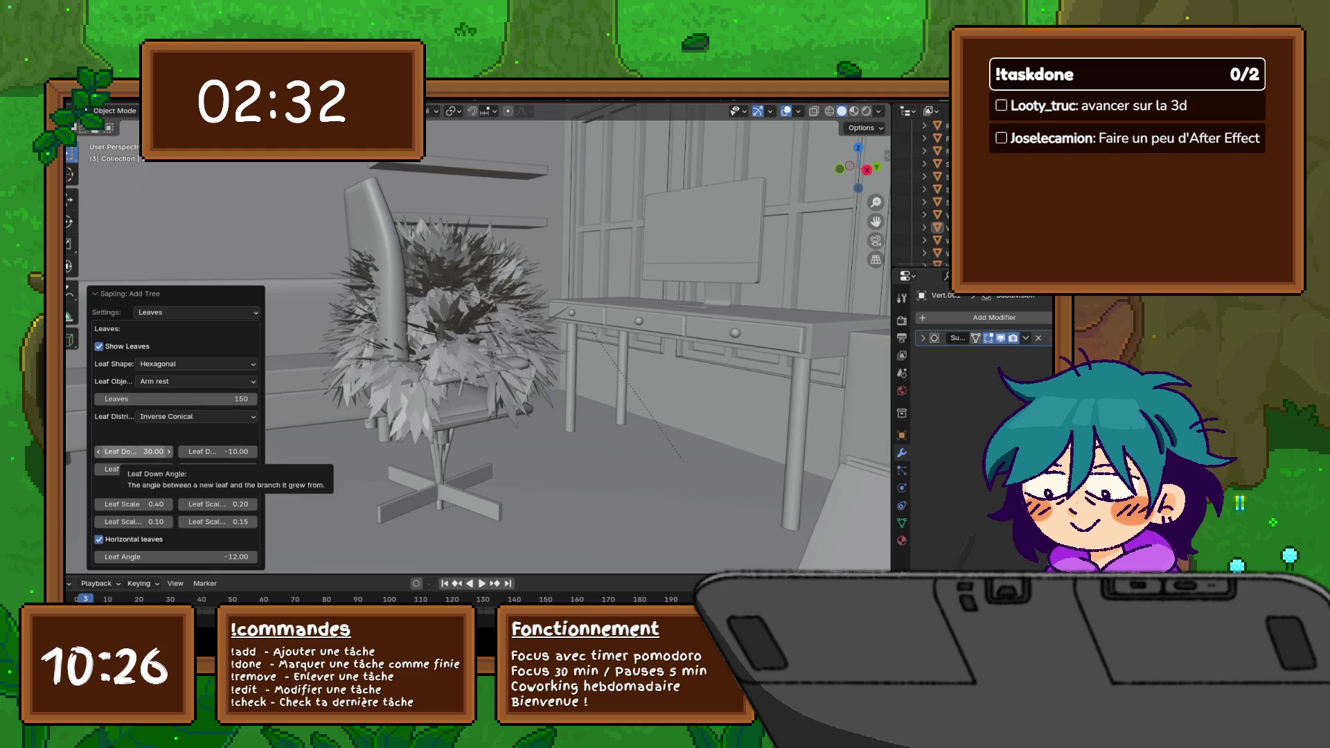
Step: Set the leaf down angle to 10 with a second down value of -5
{"action": "left_click_drag", "start_coordinate": [136, 452], "coordinate": [115, 452]}
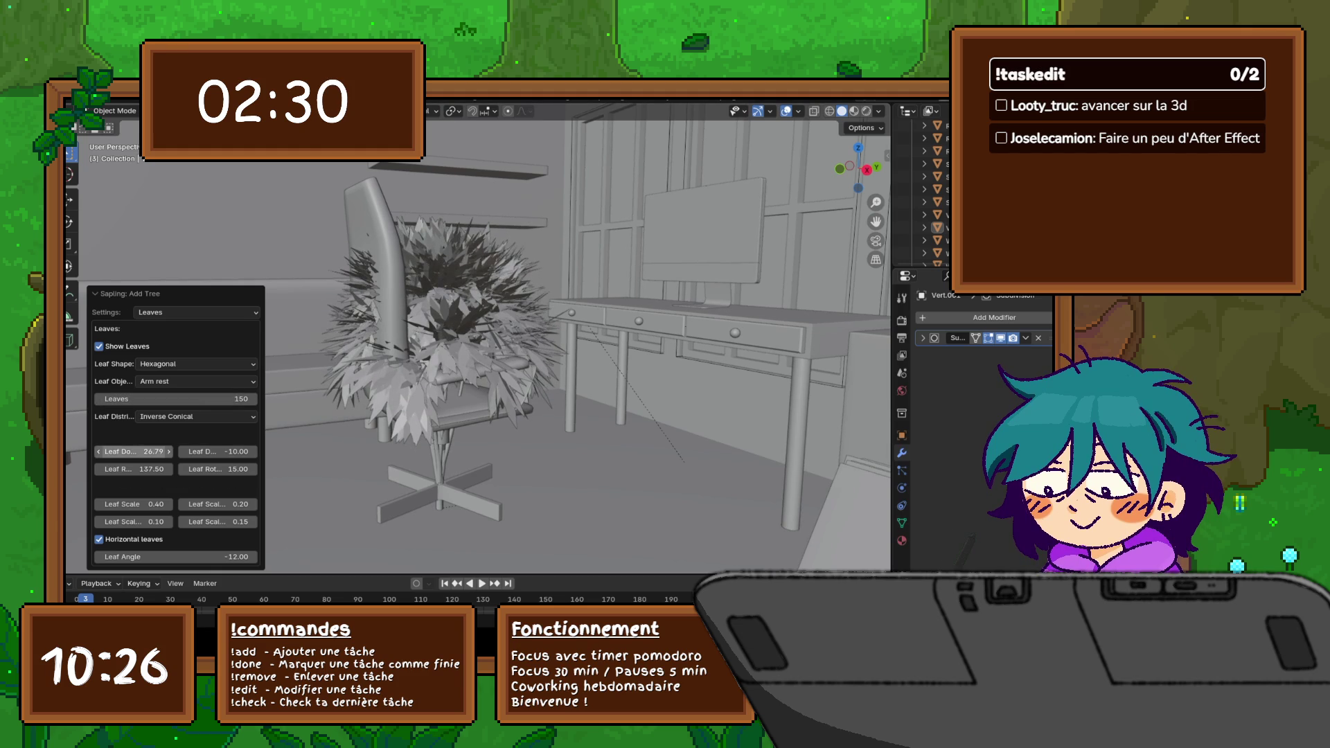
{"action": "left_click", "coordinate": [133, 451]}
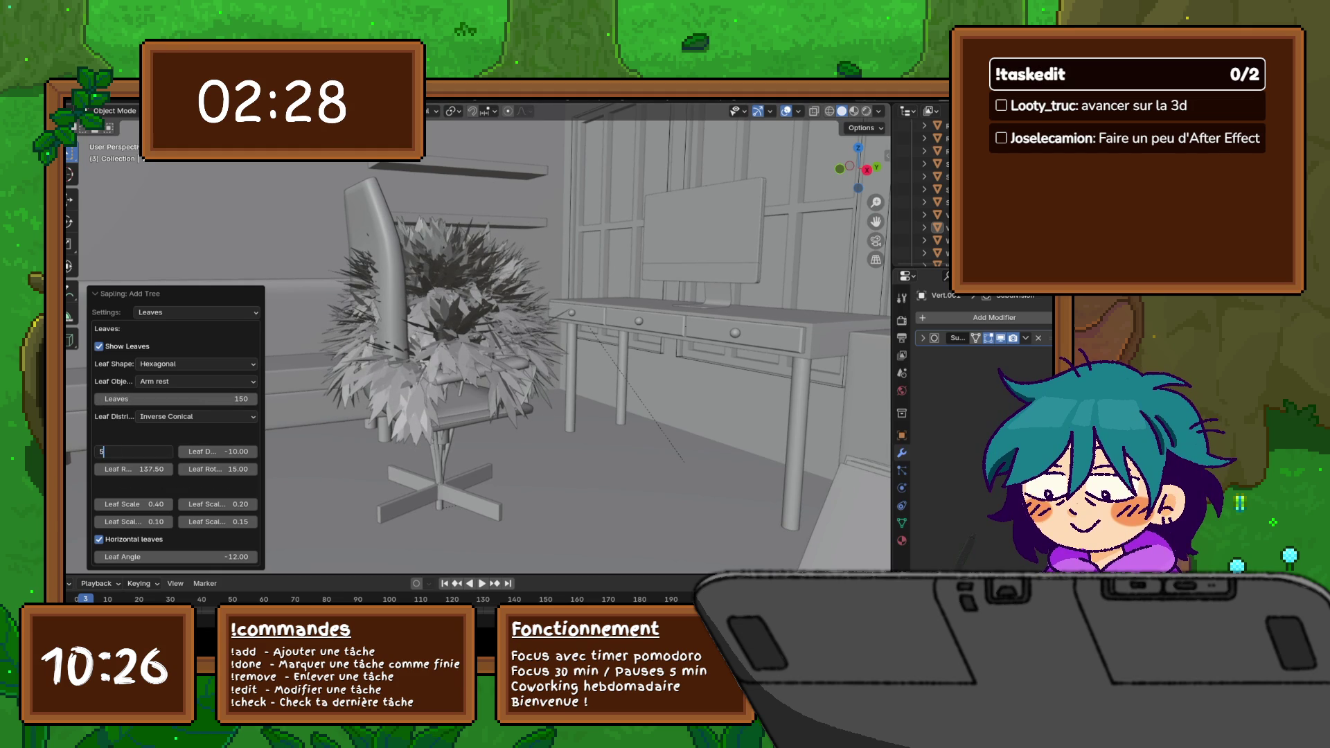
{"action": "key", "text": "Return"}
{"action": "left_click", "coordinate": [218, 452]}
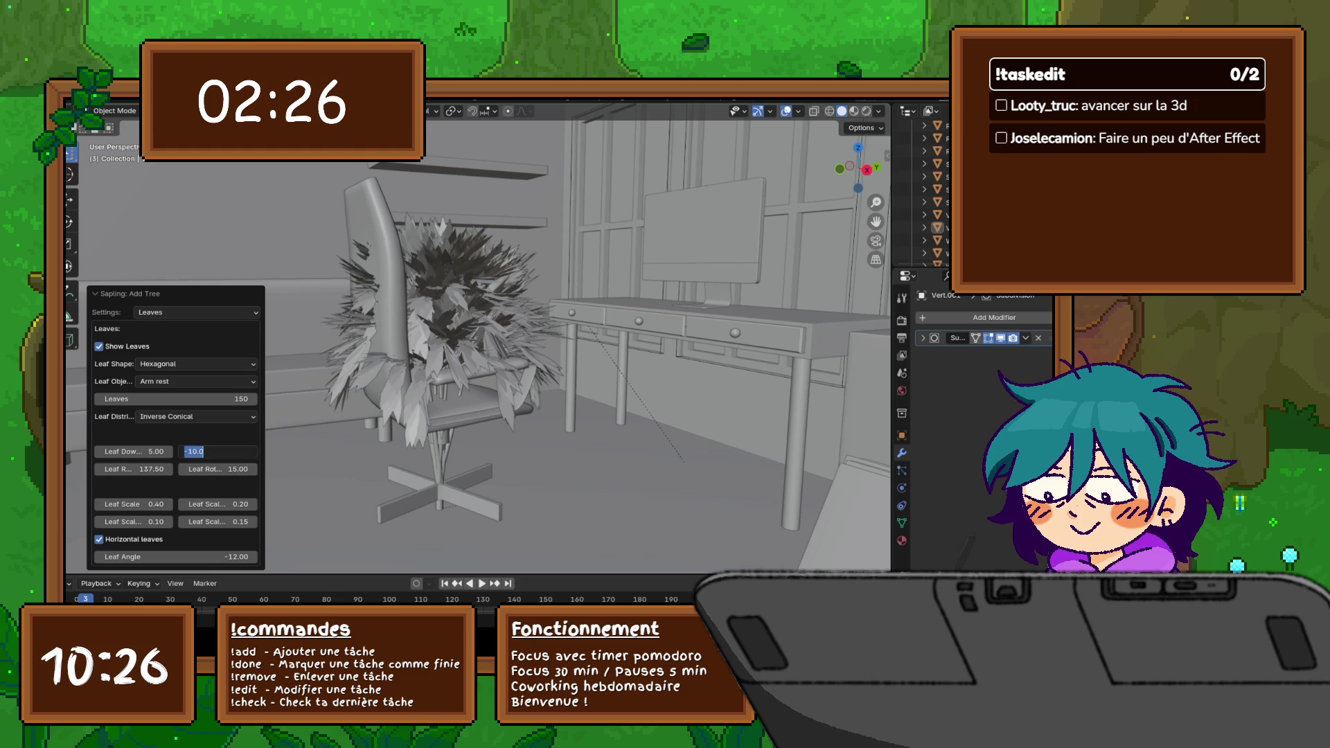
{"action": "type", "text": "5"}
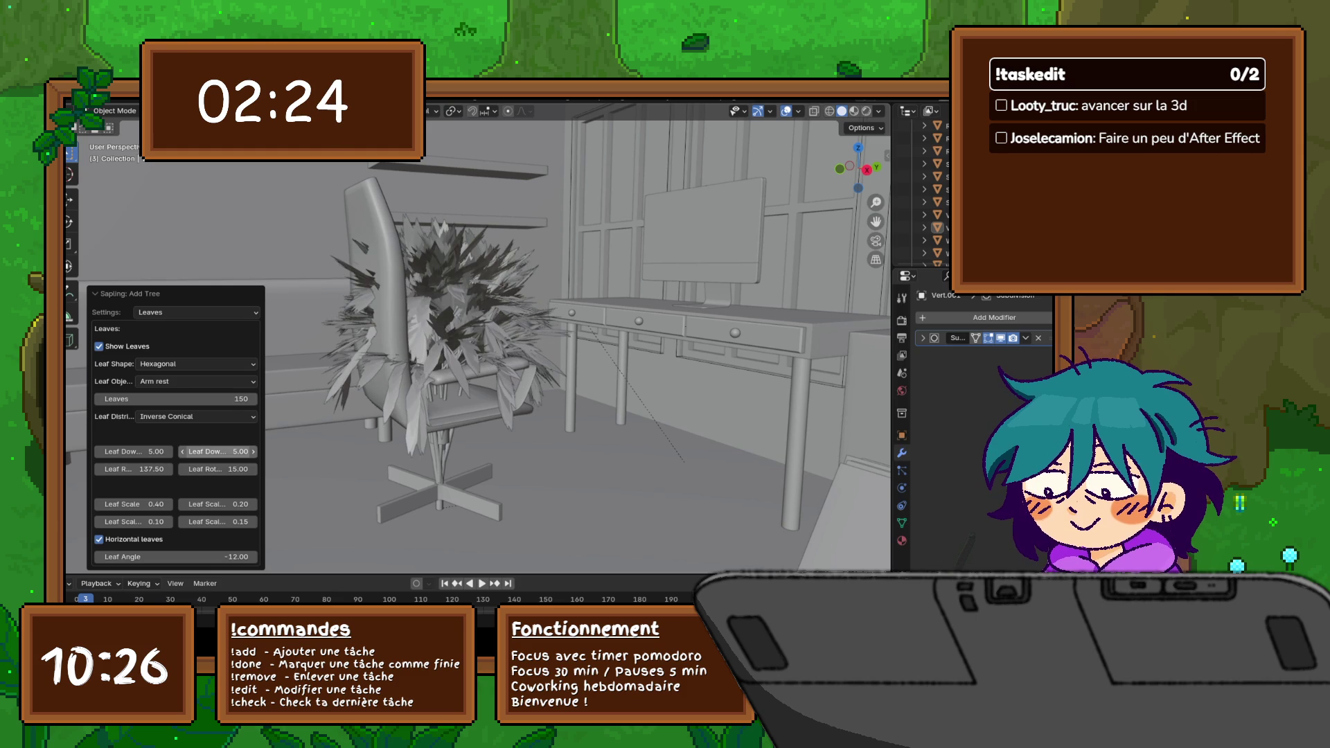
{"action": "left_click", "coordinate": [217, 451]}
{"action": "type", "text": "-5"}
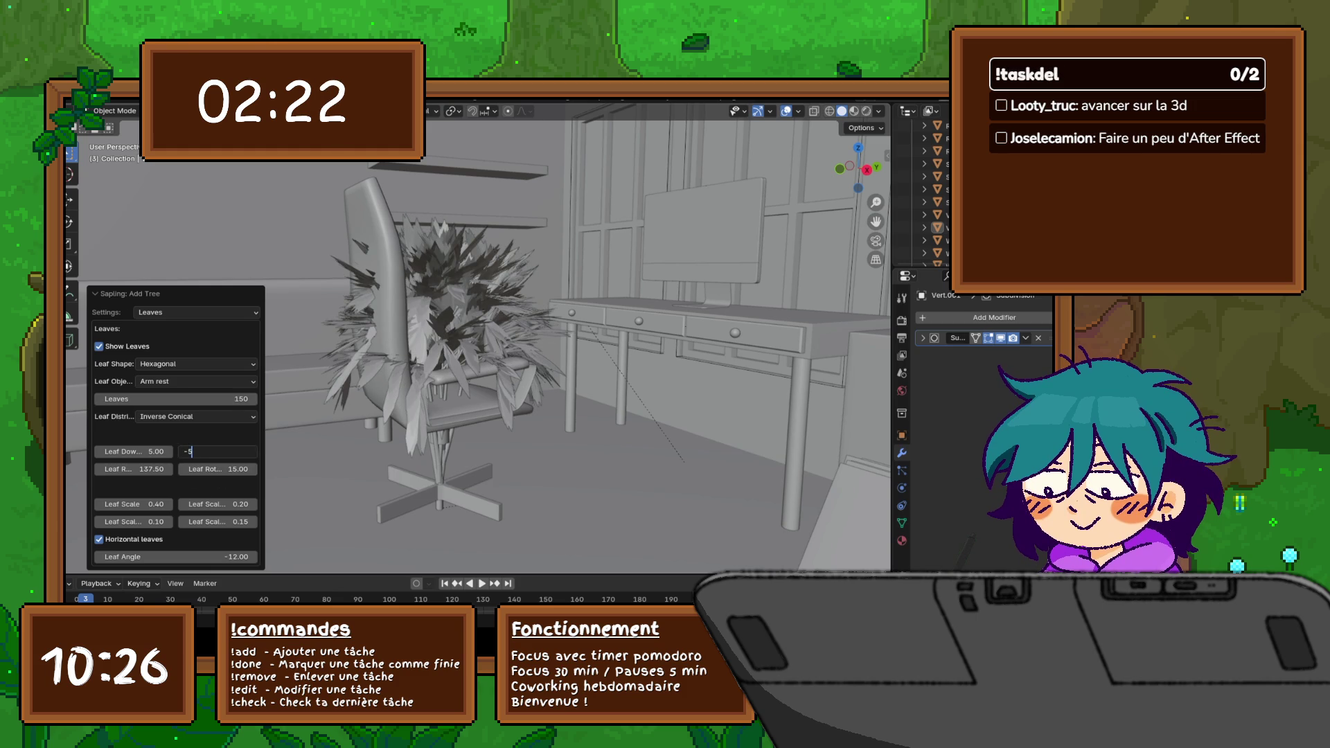
{"action": "key", "text": "Return"}
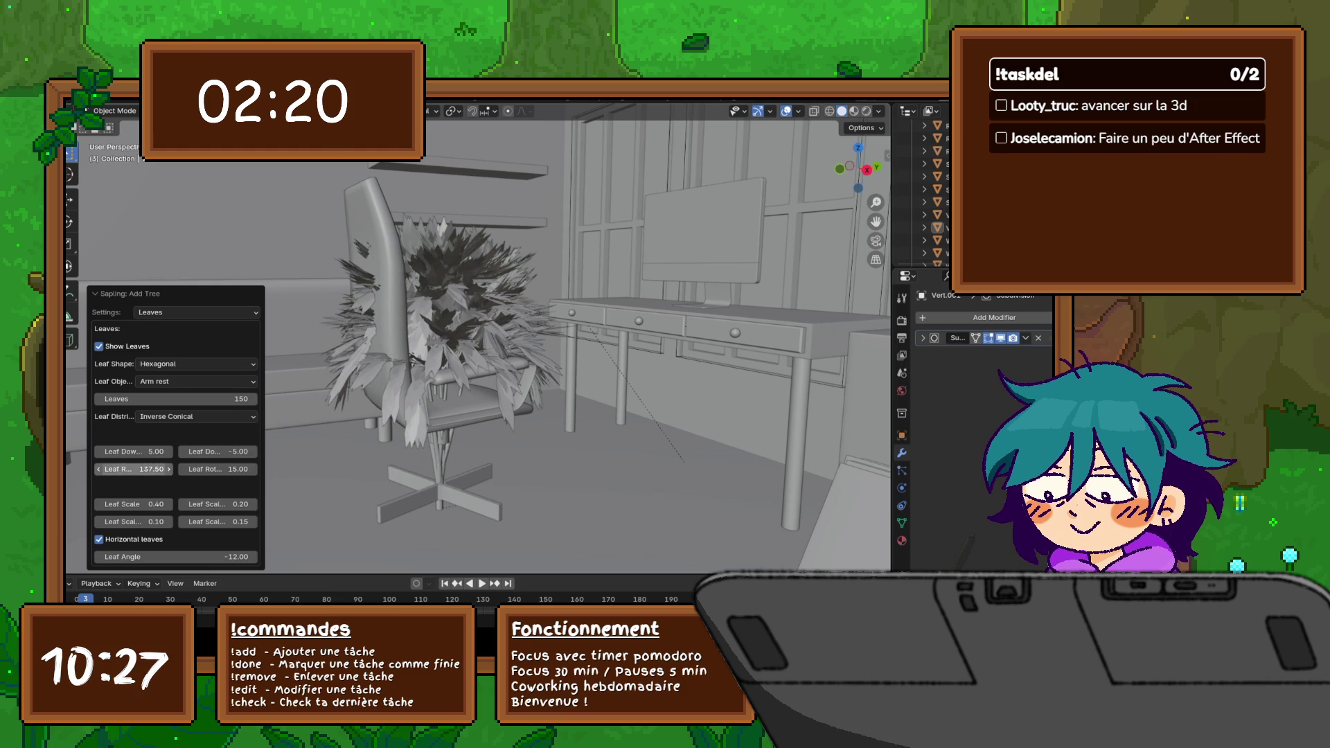
{"action": "middle_click_drag", "start_coordinate": [468, 364], "coordinate": [583, 354]}
{"action": "middle_click_drag", "start_coordinate": [479, 344], "coordinate": [582, 343]}
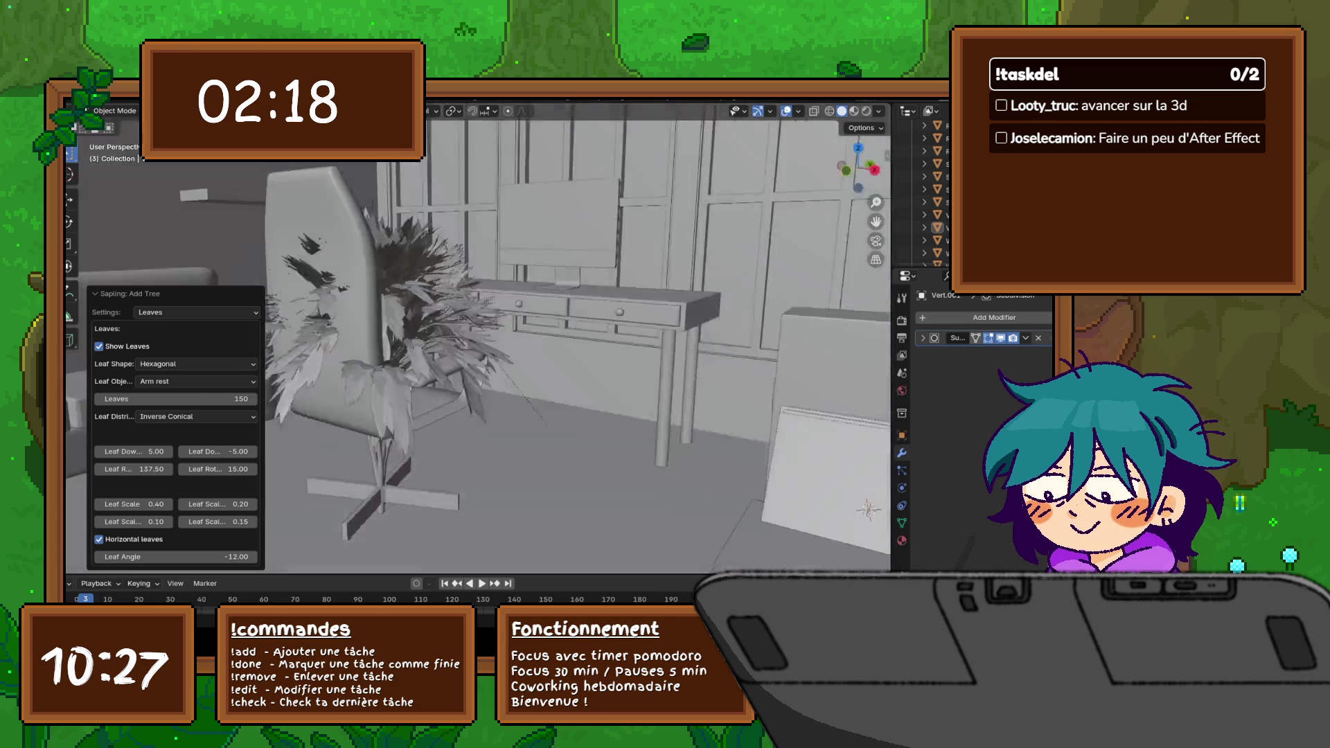
{"action": "middle_click_drag", "start_coordinate": [479, 343], "coordinate": [509, 343]}
{"action": "left_click", "coordinate": [132, 451]}
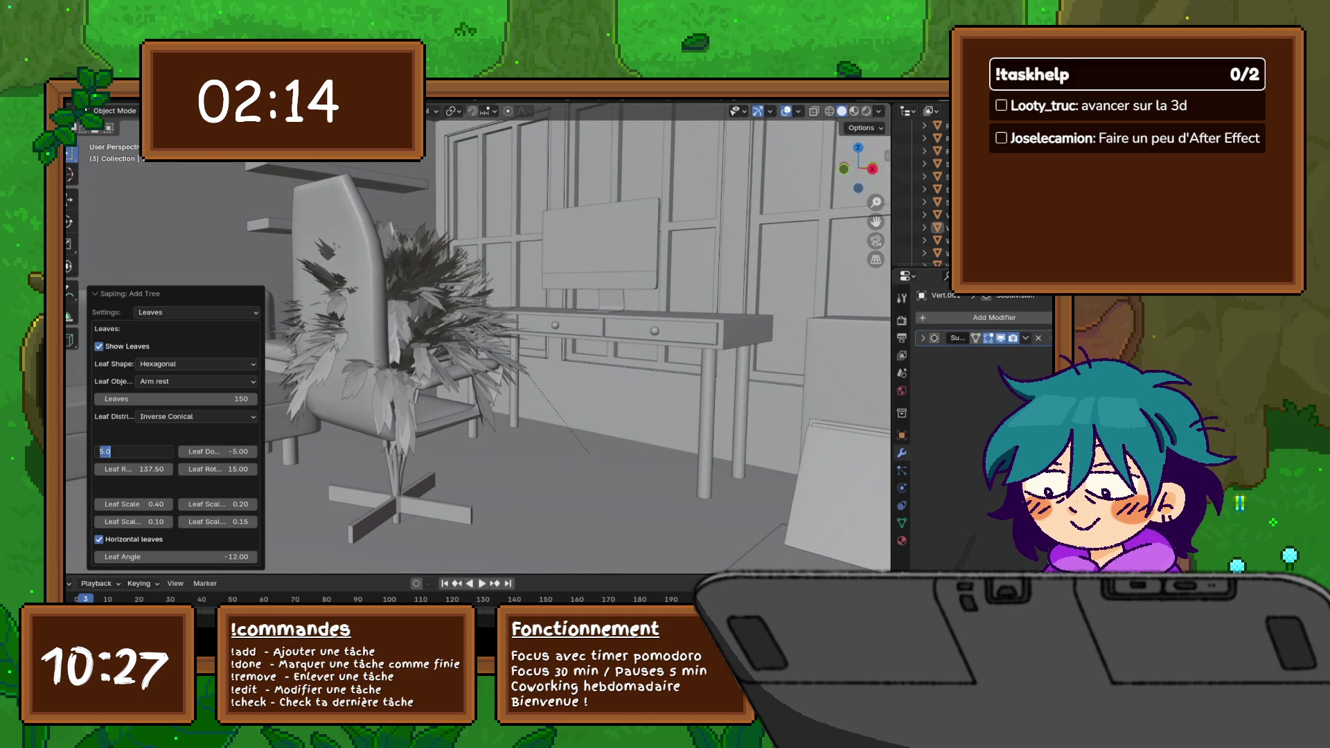
{"action": "type", "text": "10"}
{"action": "key", "text": "Return"}
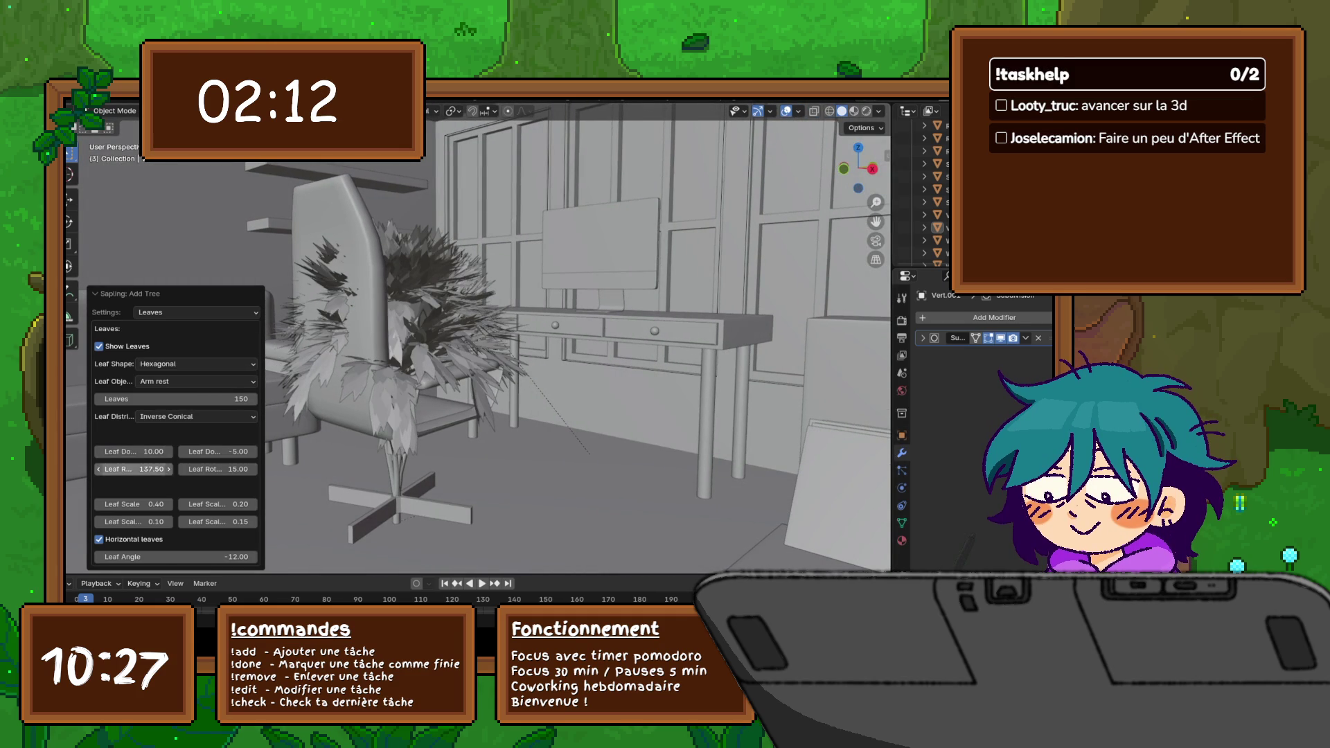
Step: Set leaf scale 0.30 with variation 0.10, leave upward-facing leaves off, and reduce the count to 100
{"action": "left_click", "coordinate": [132, 503]}
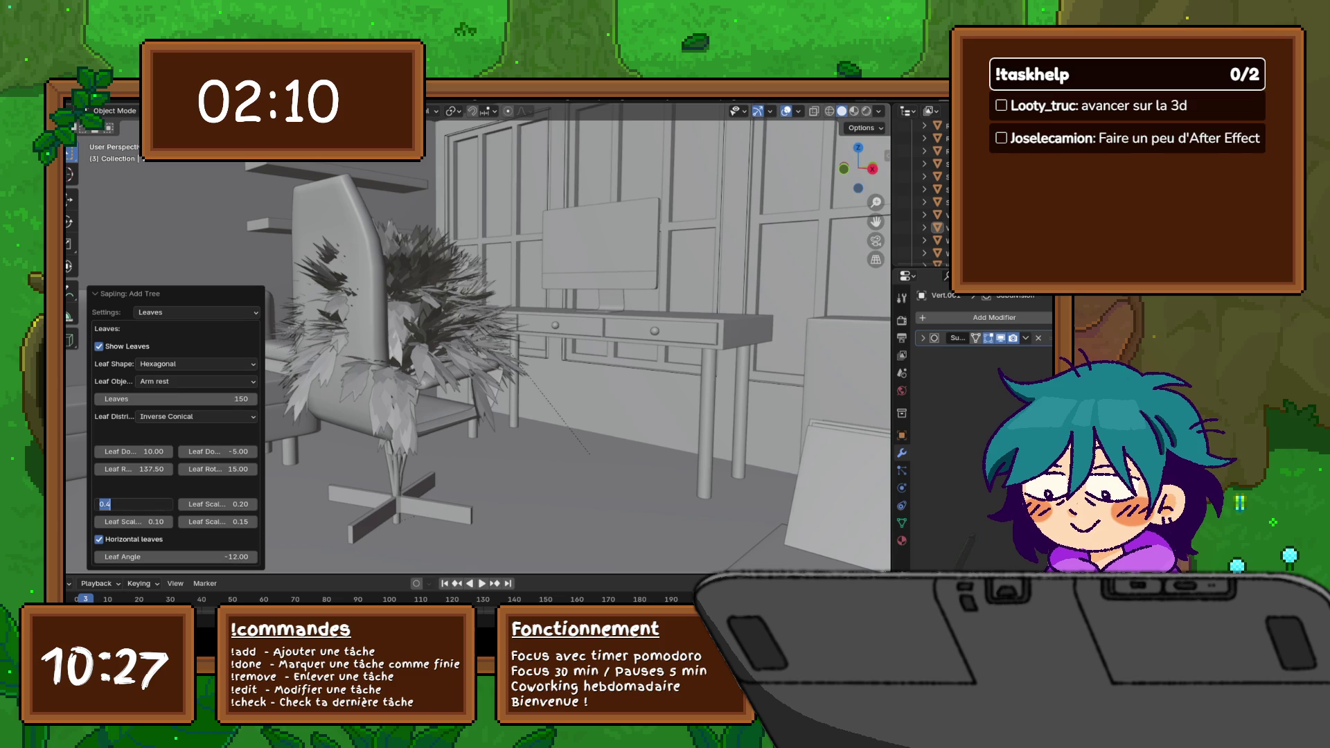
{"action": "type", "text": "0.3"}
{"action": "key", "text": "Return"}
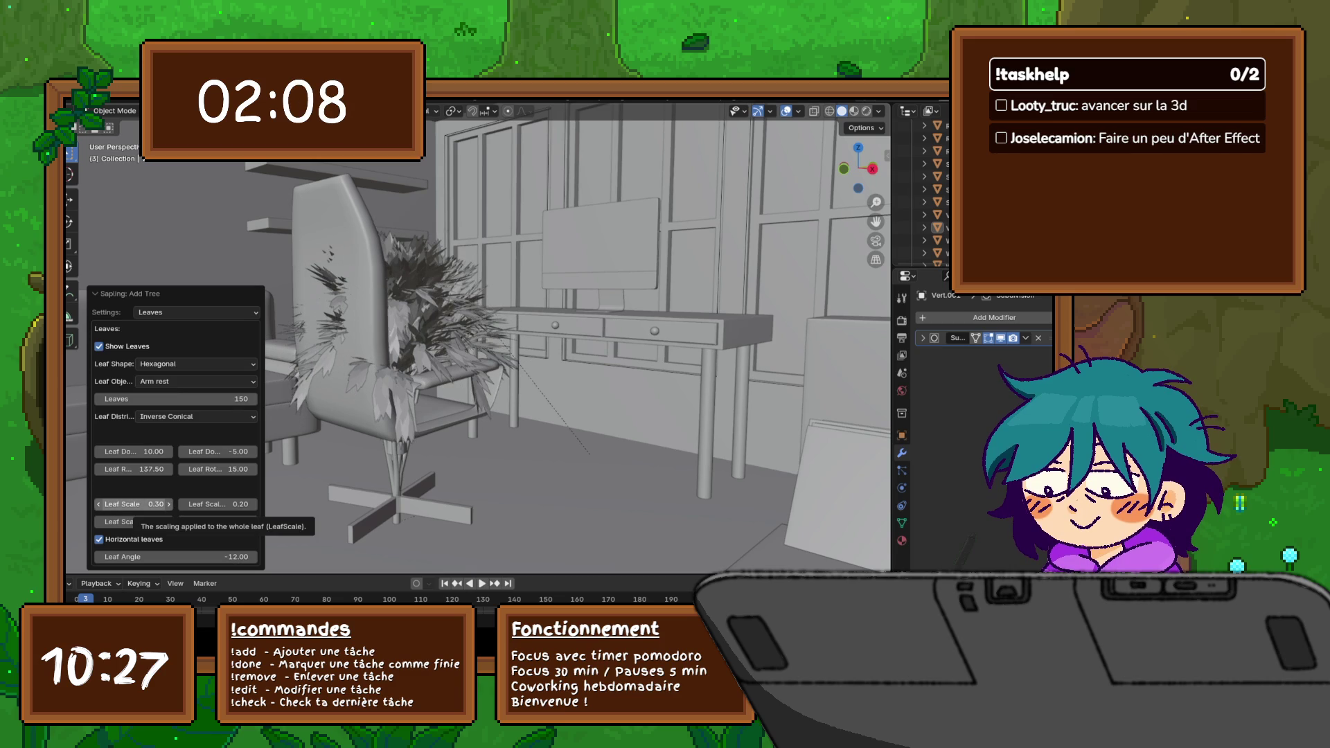
{"action": "left_click", "coordinate": [219, 522]}
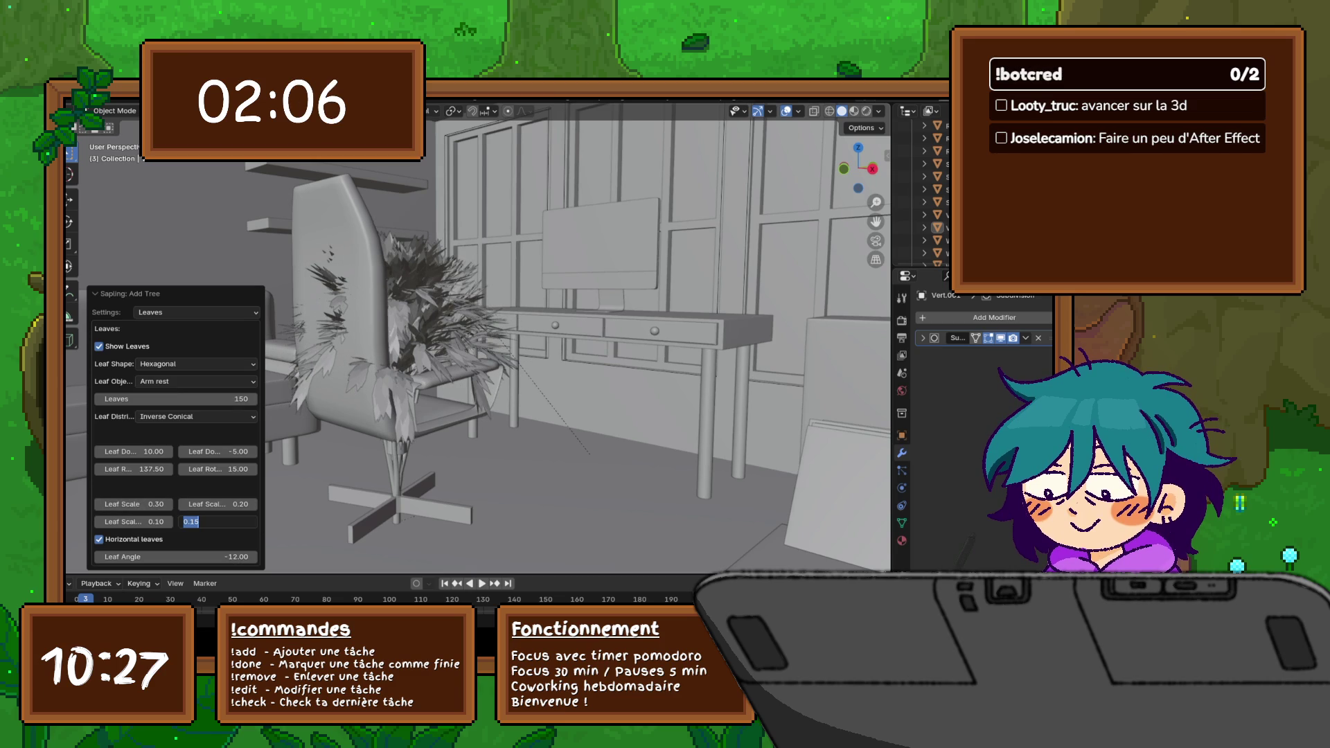
{"action": "key", "text": "Return"}
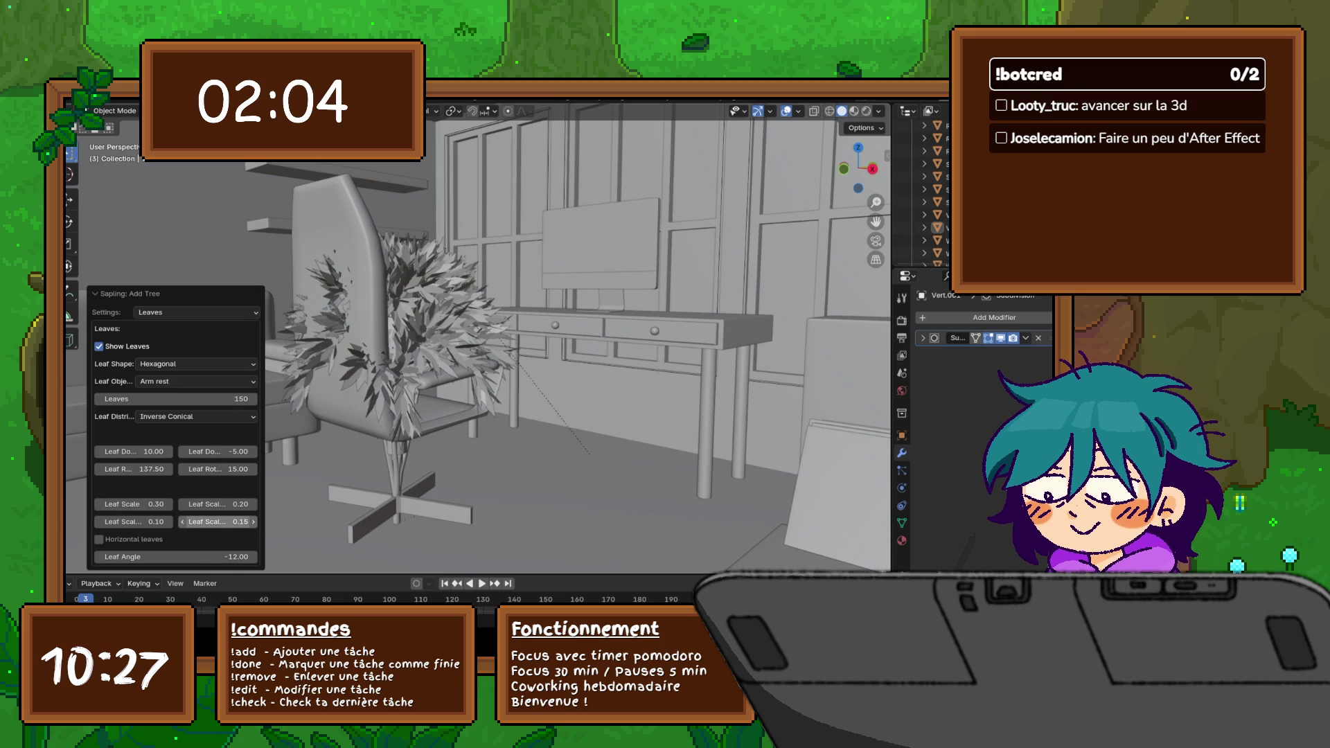
{"action": "double_click", "coordinate": [219, 521]}
{"action": "type", "text": "0"}
{"action": "key", "text": "Return"}
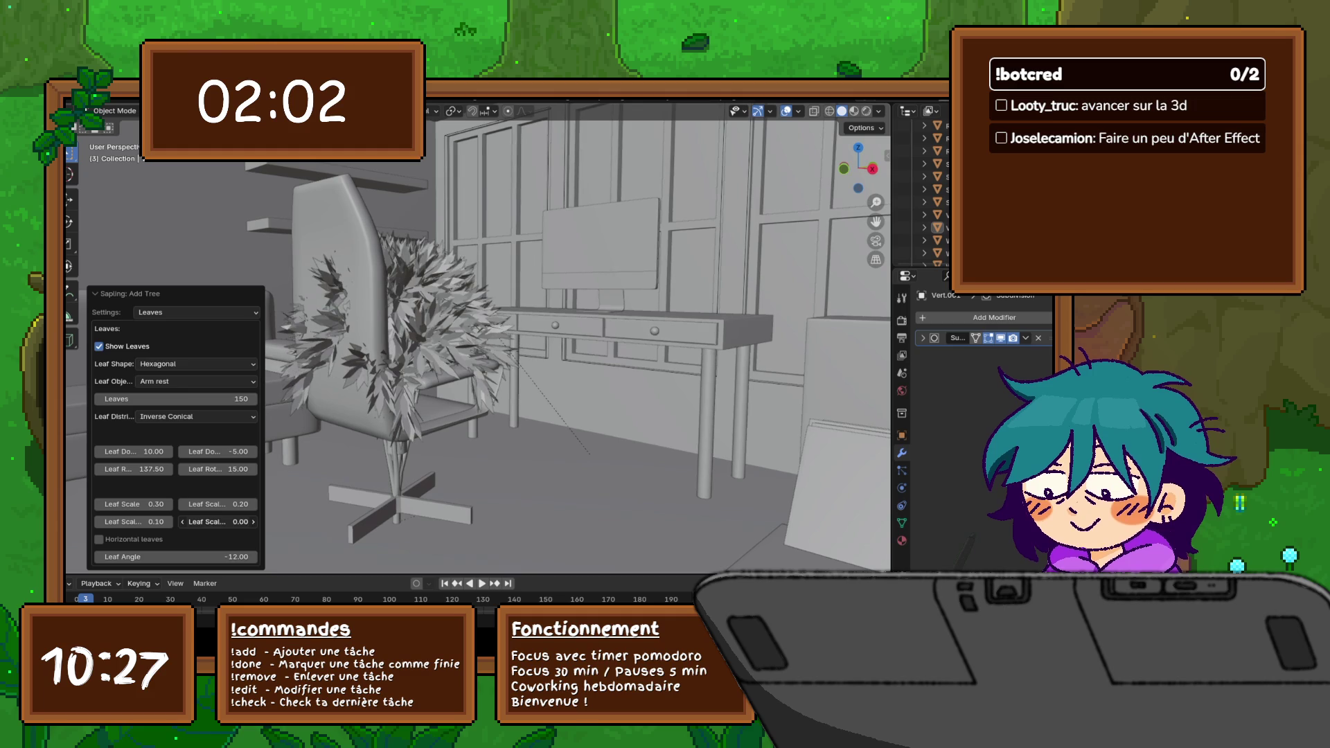
{"action": "left_click", "coordinate": [219, 521]}
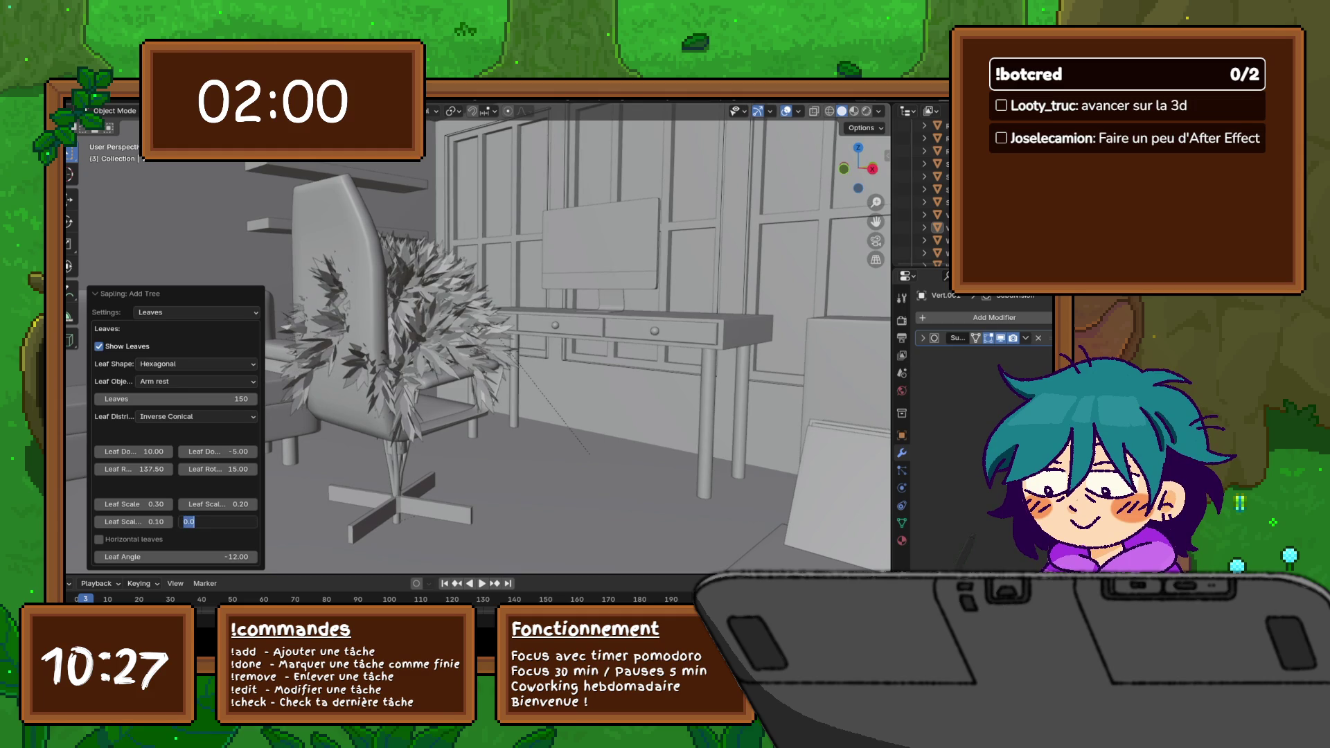
{"action": "type", "text": "0.1"}
{"action": "key", "text": "Return"}
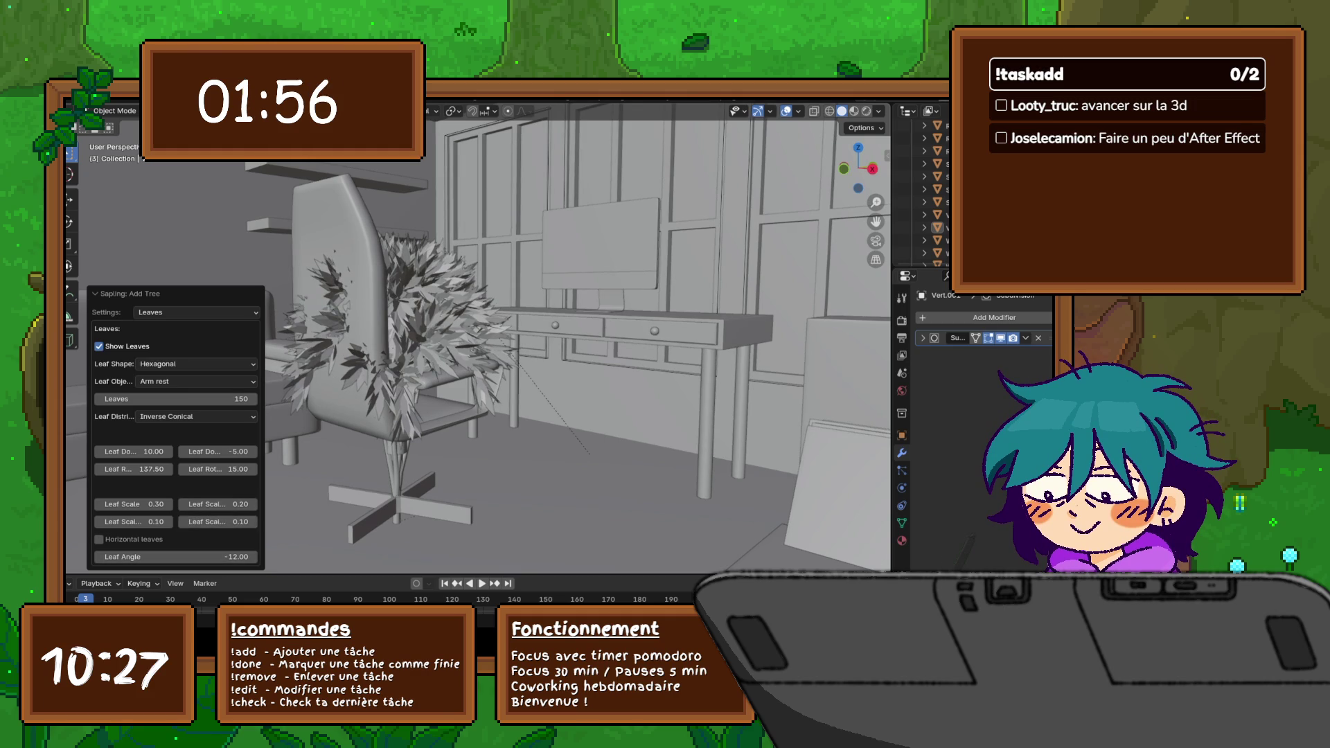
{"action": "left_click", "coordinate": [99, 539]}
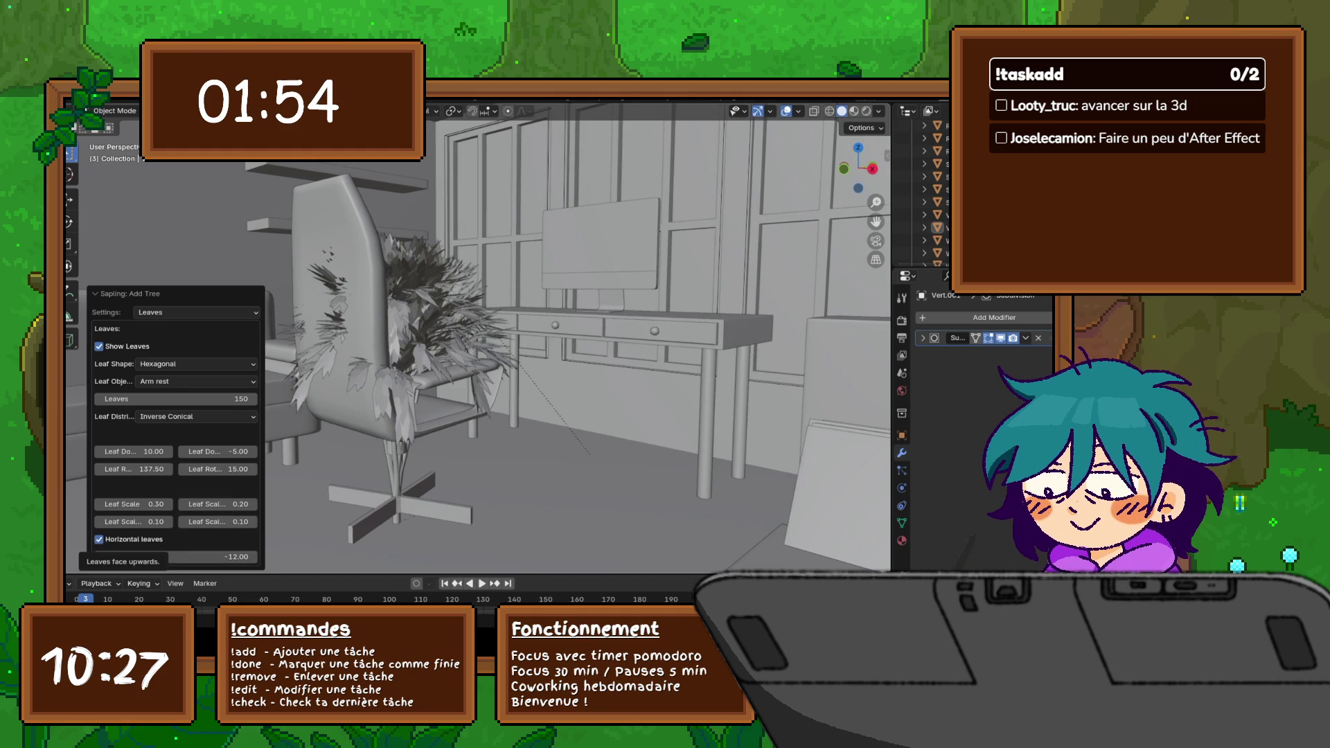
{"action": "left_click", "coordinate": [100, 539]}
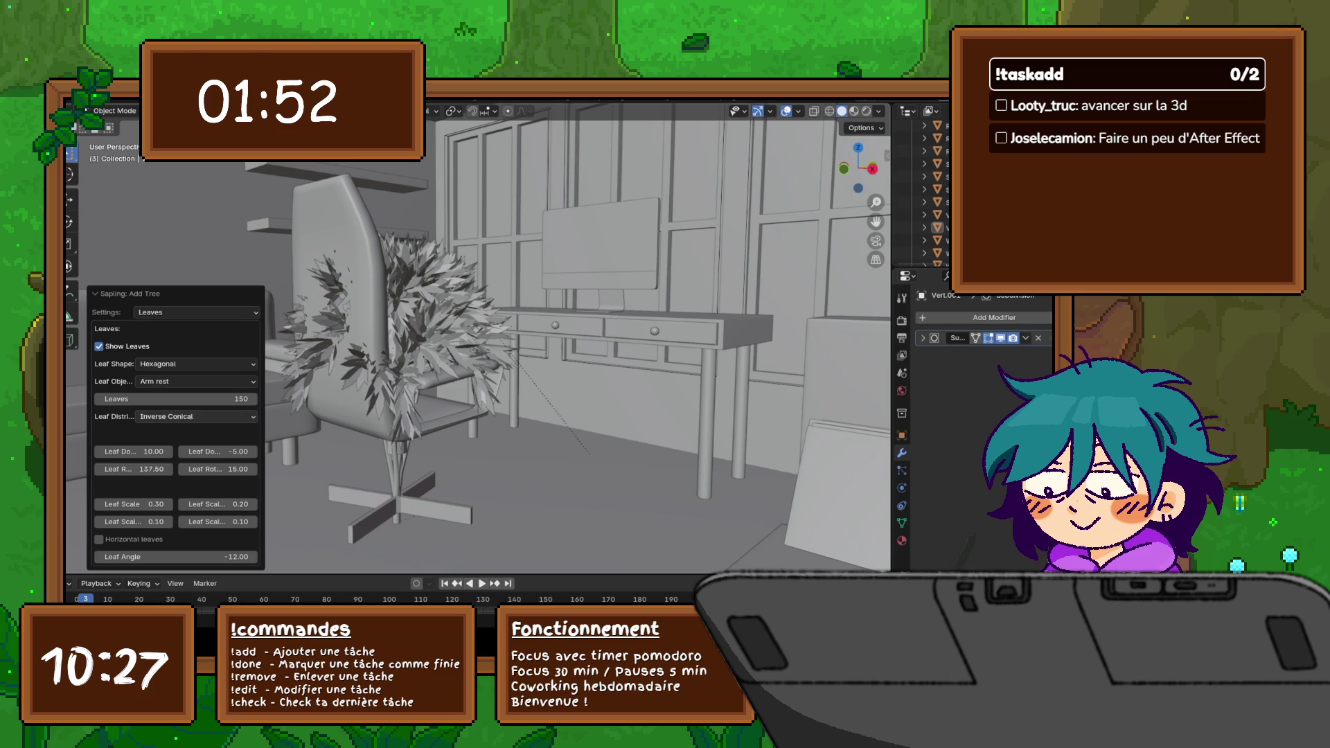
{"action": "double_click", "coordinate": [177, 399]}
{"action": "type", "text": "1"}
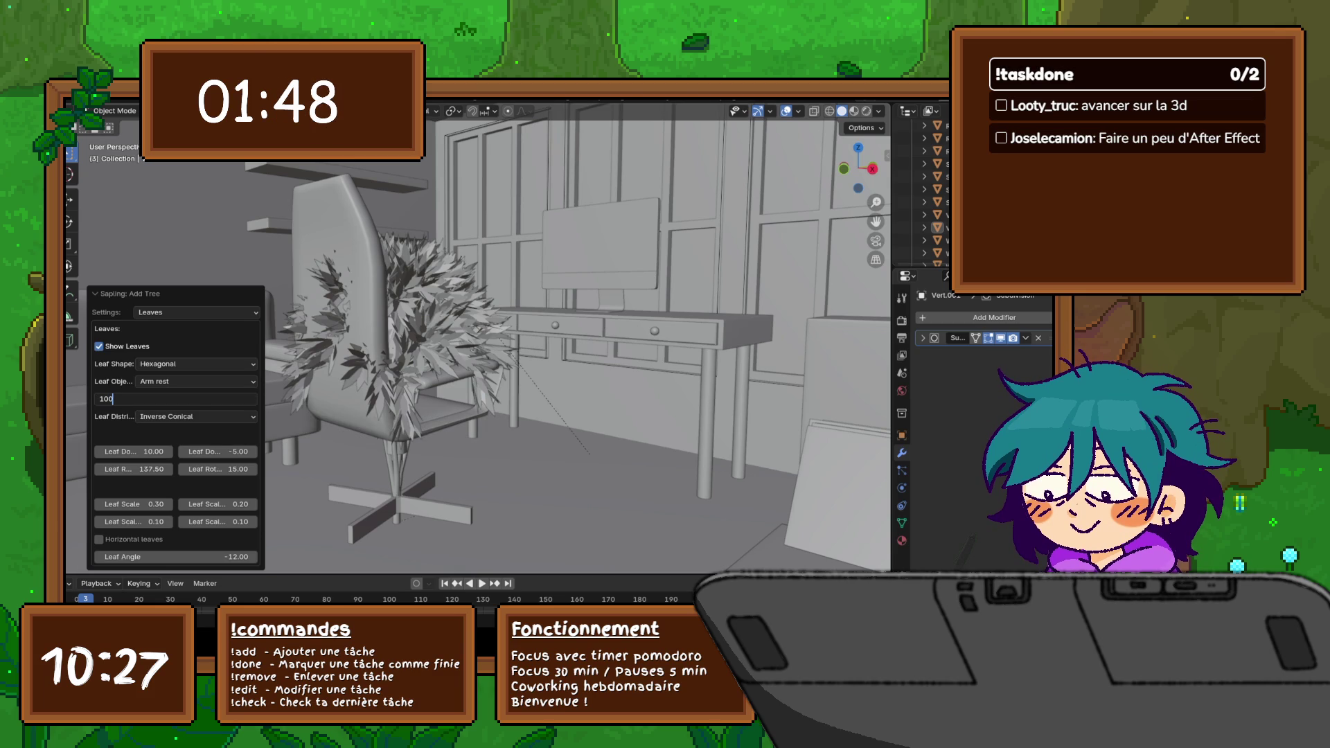
{"action": "key", "text": "Return"}
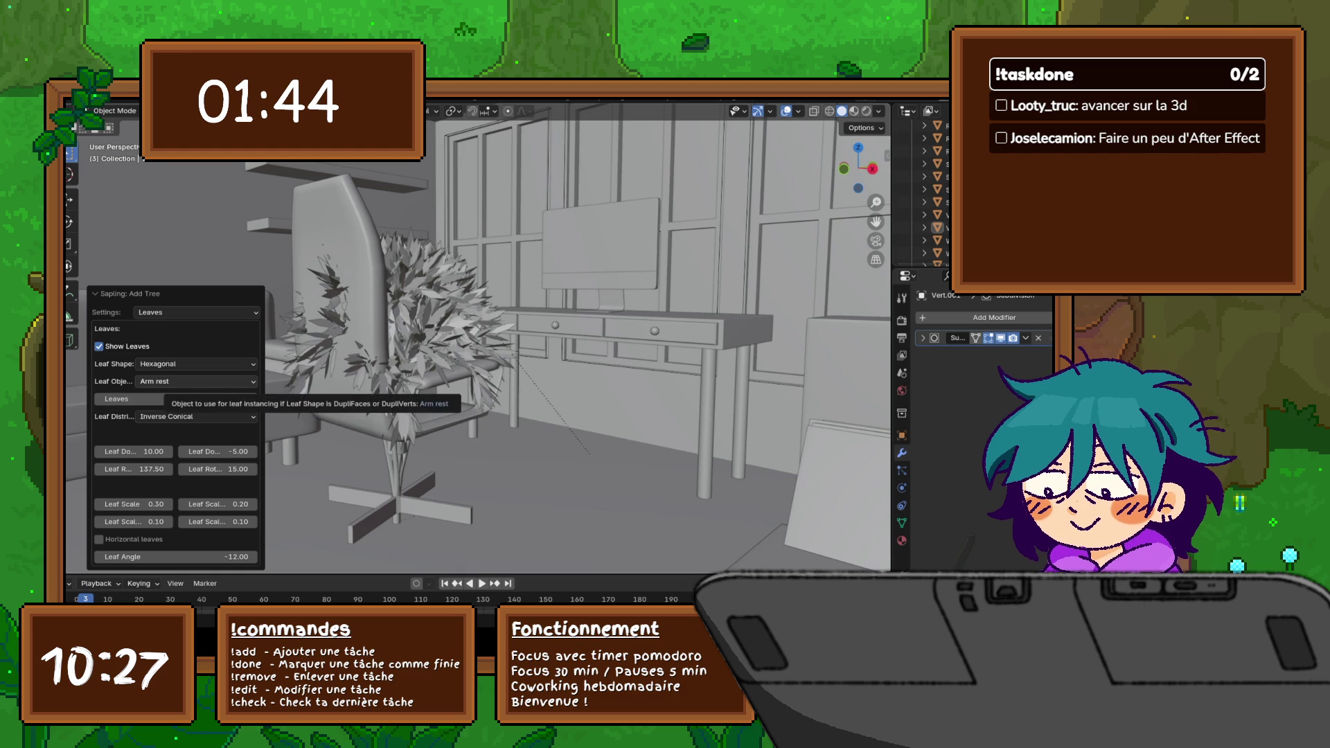
Step: Try rectangular, DupliFaces and DupliVerts leaf shapes, then settle on hexagonal leaves
{"action": "left_click", "coordinate": [197, 364]}
{"action": "left_click", "coordinate": [198, 393]}
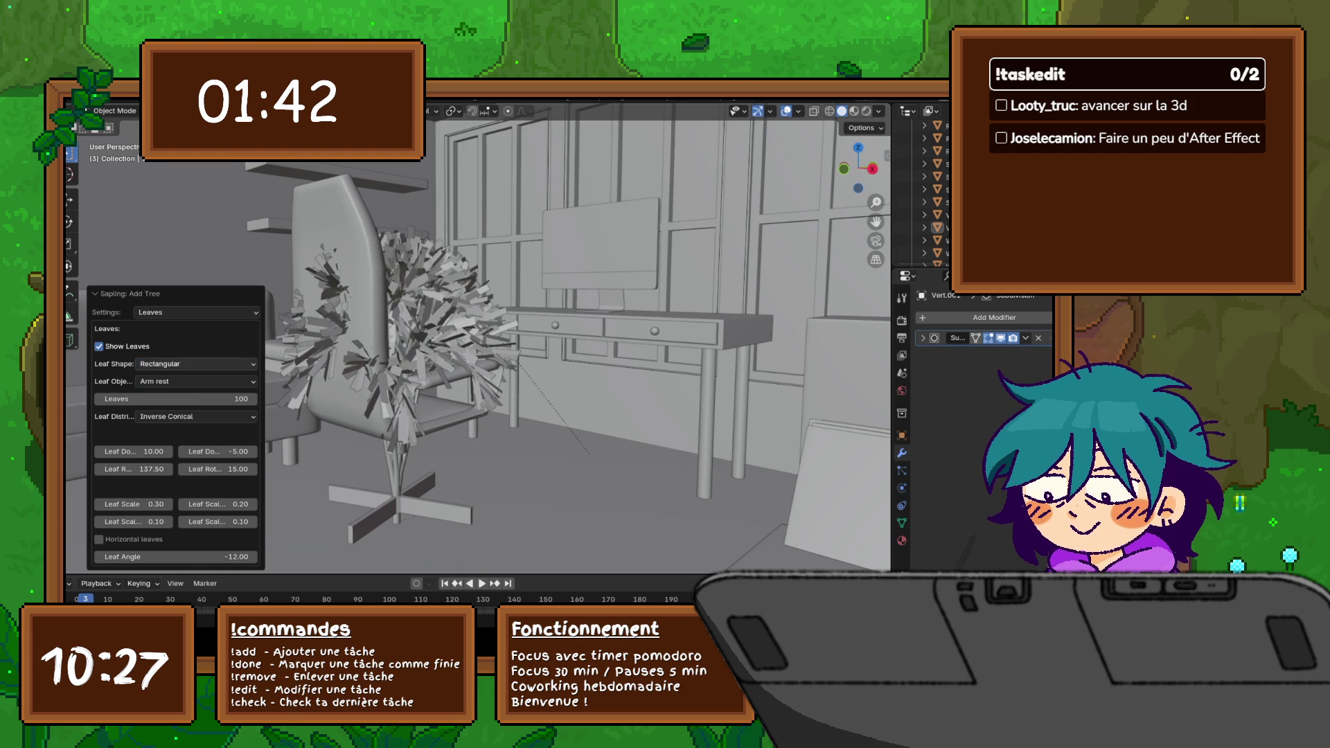
{"action": "left_click", "coordinate": [198, 364]}
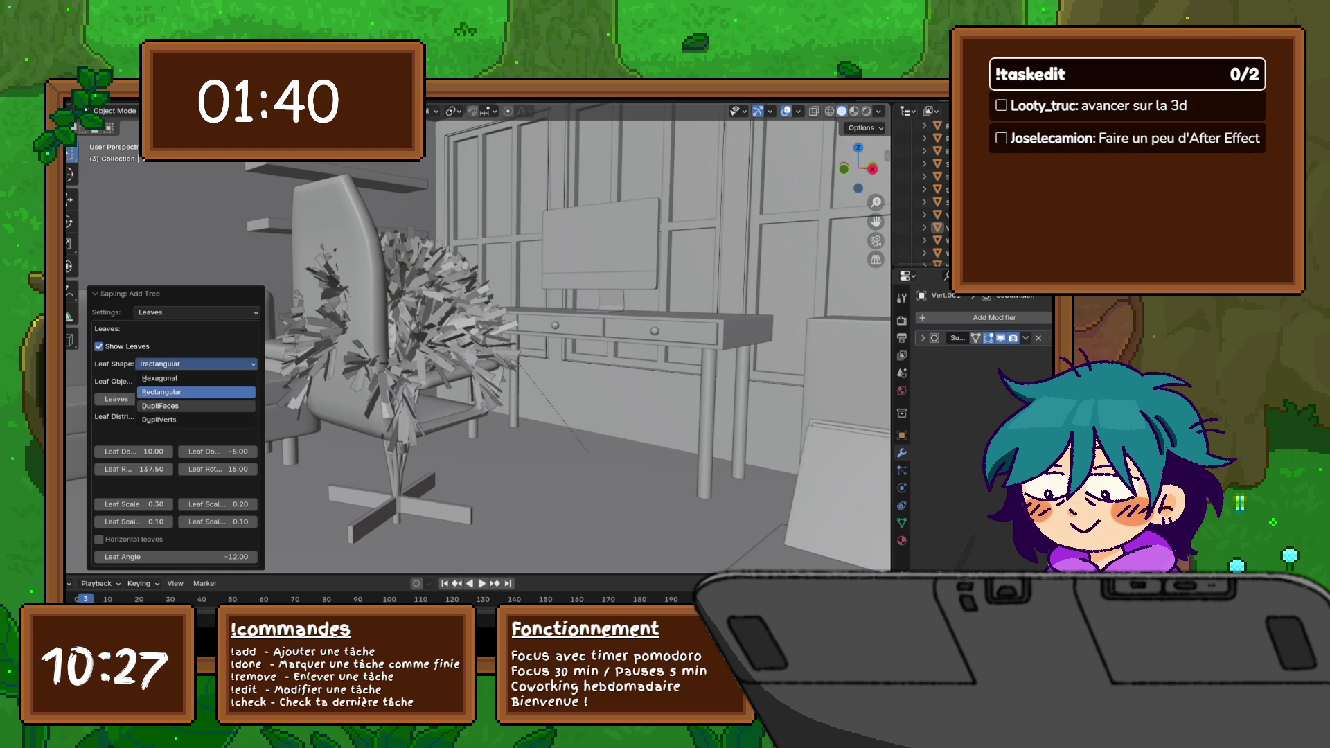
{"action": "left_click", "coordinate": [198, 407]}
{"action": "left_click", "coordinate": [198, 365]}
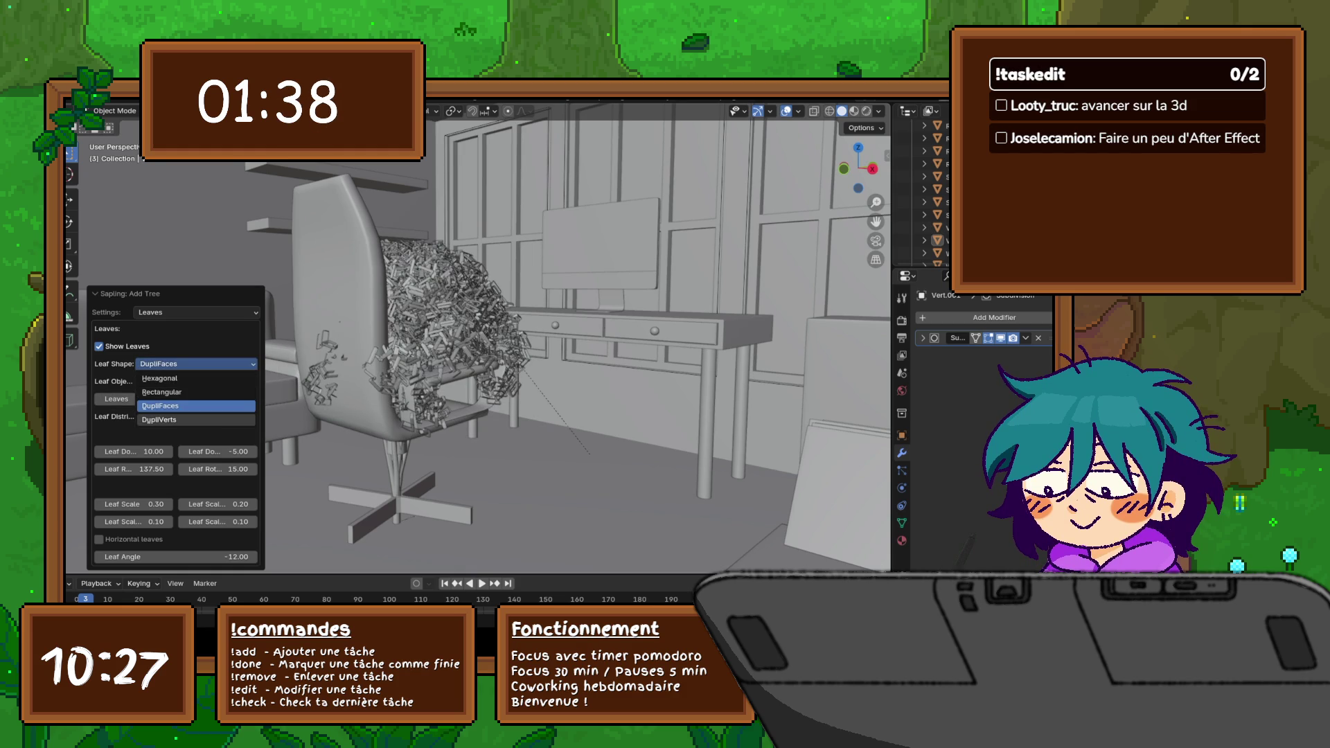
{"action": "left_click", "coordinate": [199, 419]}
{"action": "left_click", "coordinate": [197, 364]}
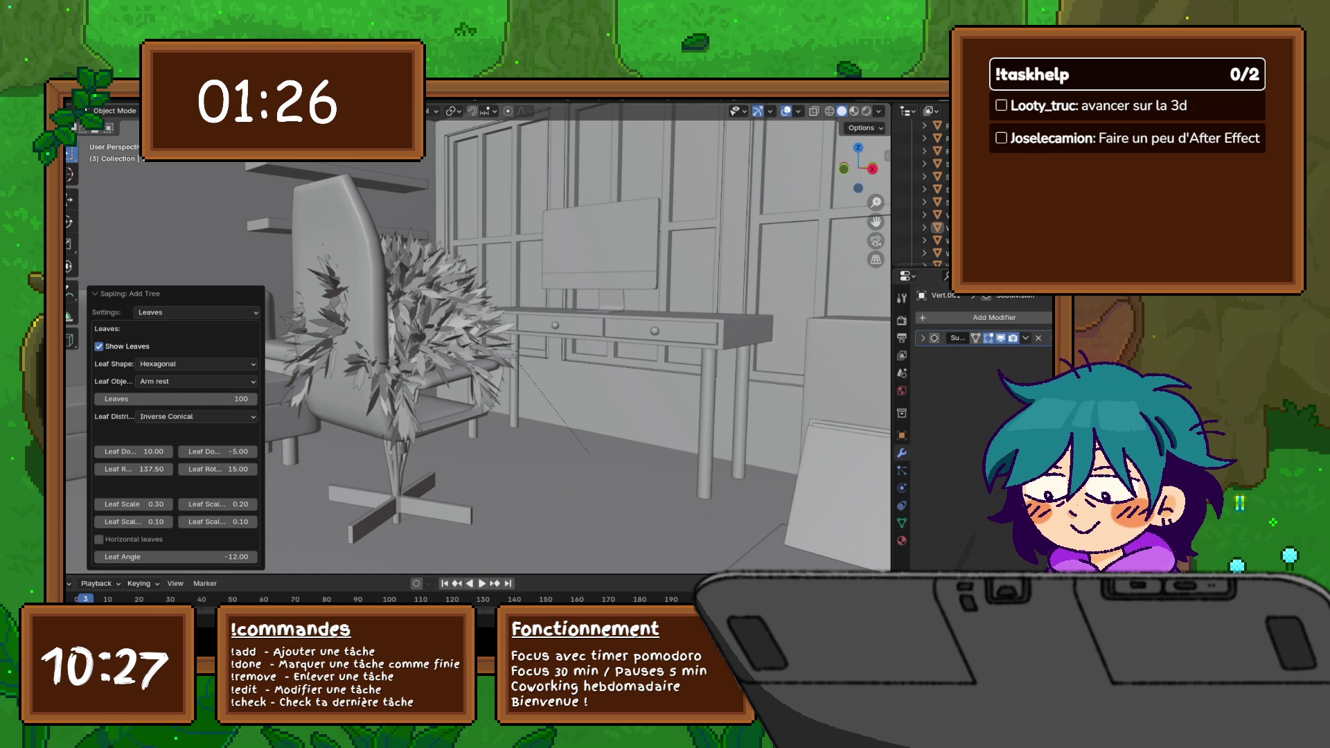
{"action": "scroll", "coordinate": [479, 338], "scroll_direction": "down", "scroll_amount": 5}
Step: Select the tree and snap it (Selection to Cursor) into the plant pot beside the desk
{"action": "middle_click_drag", "start_coordinate": [478, 338], "coordinate": [551, 345]}
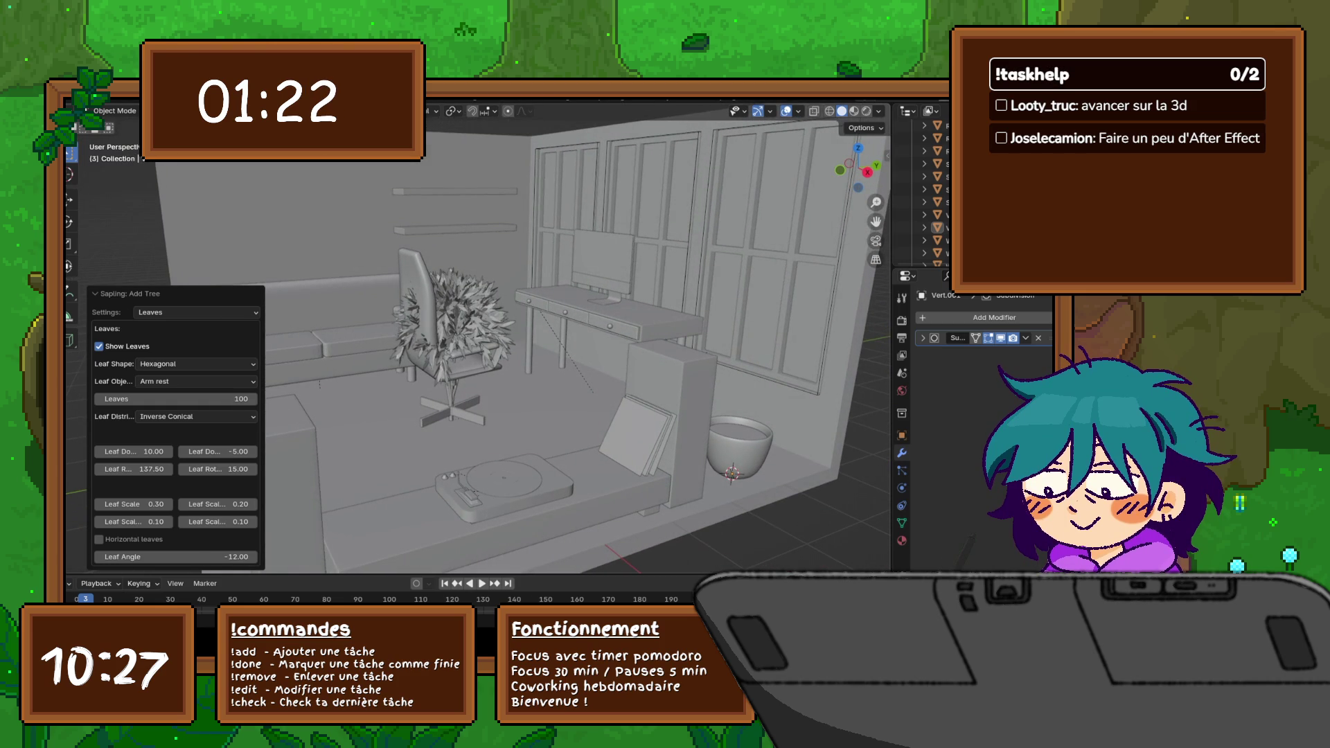
{"action": "left_click", "coordinate": [452, 322]}
{"action": "left_click", "coordinate": [453, 332]}
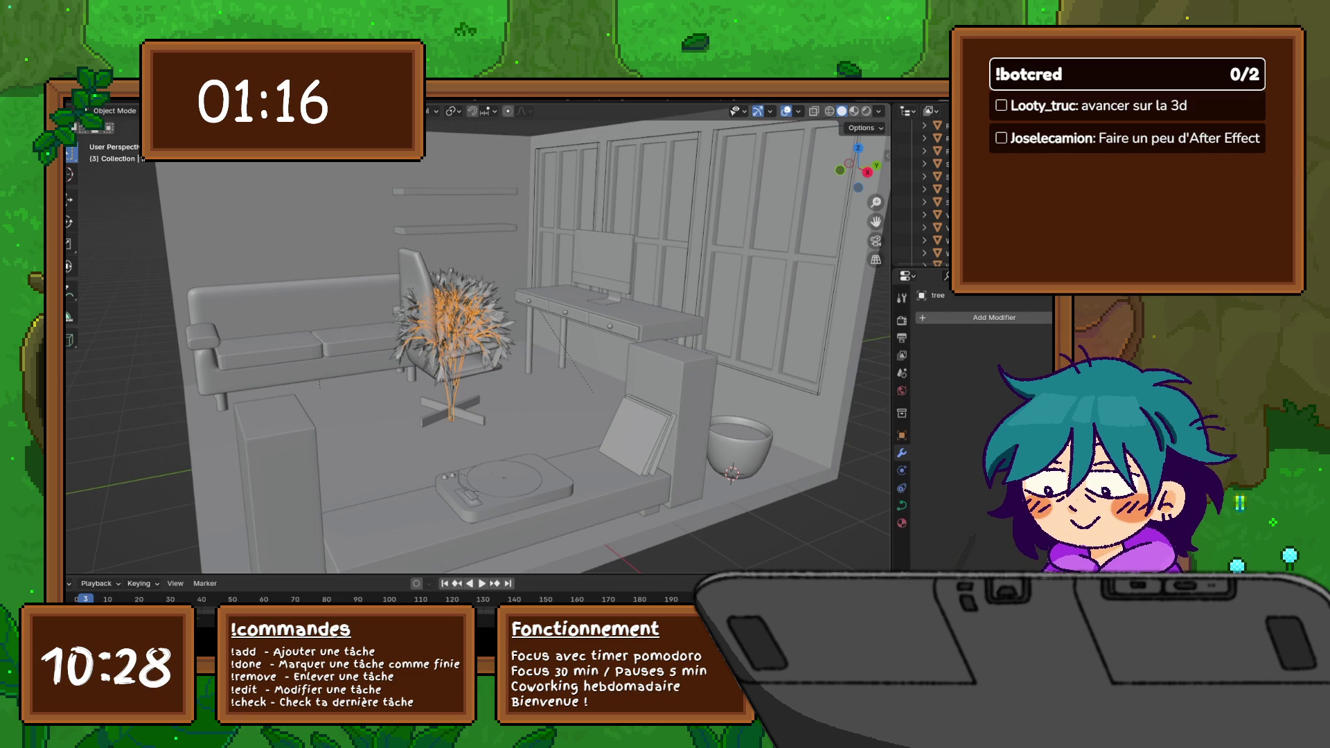
{"action": "key", "text": "shift+s"}
{"action": "left_click", "coordinate": [502, 315]}
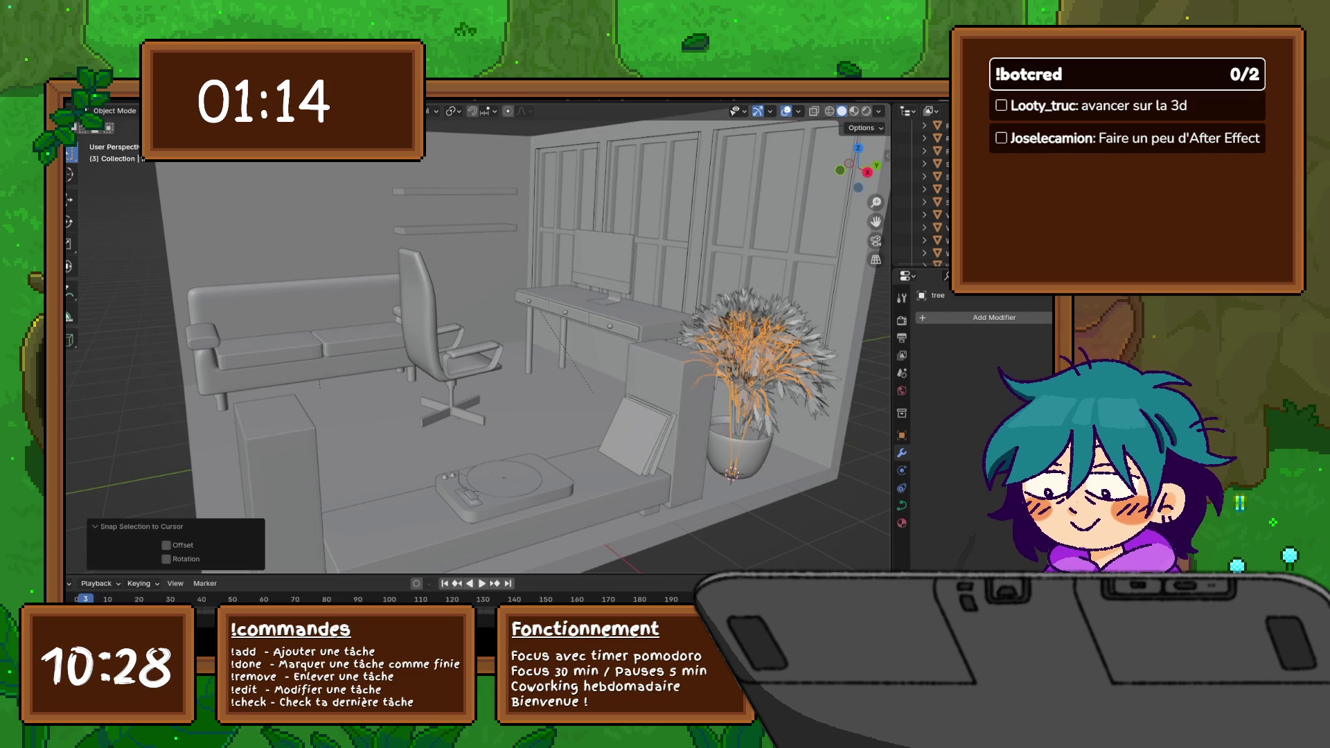
{"action": "middle_click_drag", "start_coordinate": [479, 343], "coordinate": [665, 343]}
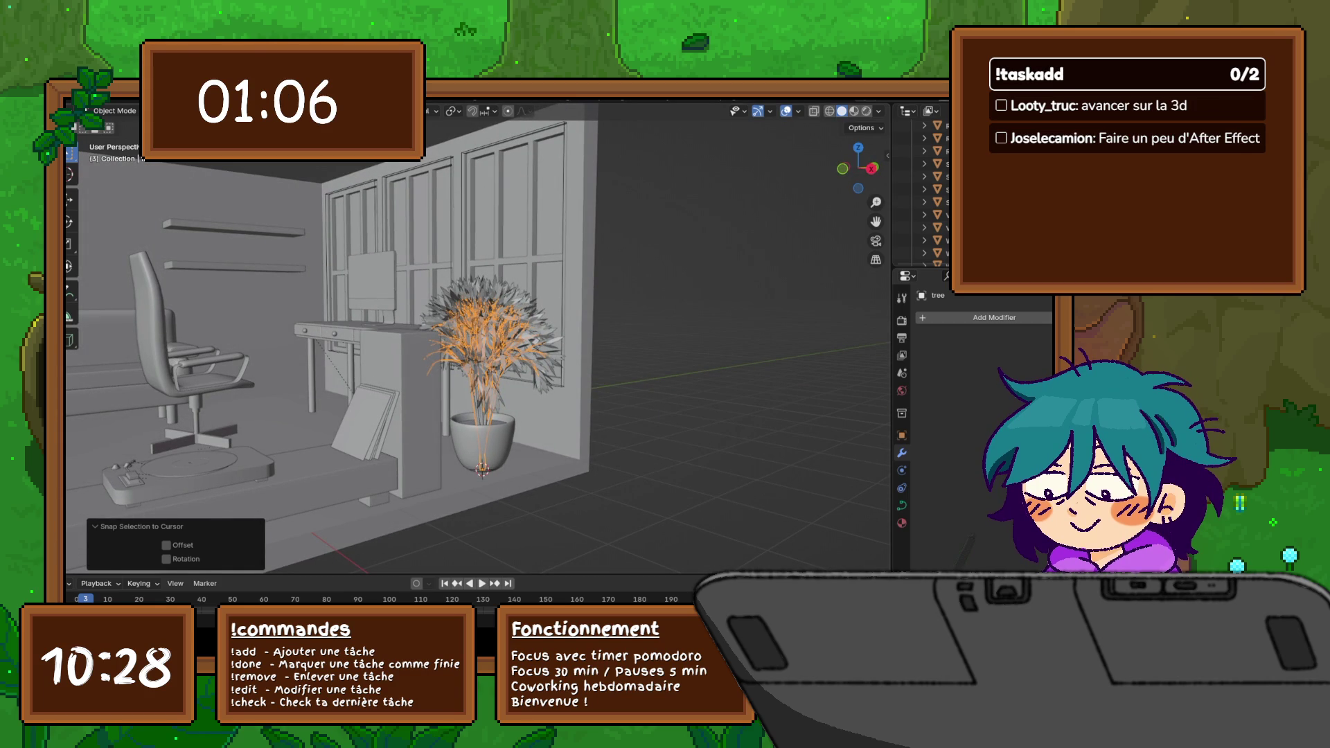
{"action": "mouse_move", "coordinate": [469, 343]}
{"action": "middle_mouse_down"}
{"action": "mouse_move", "coordinate": [374, 316]}
{"action": "mouse_move", "coordinate": [415, 333]}
{"action": "middle_mouse_up"}
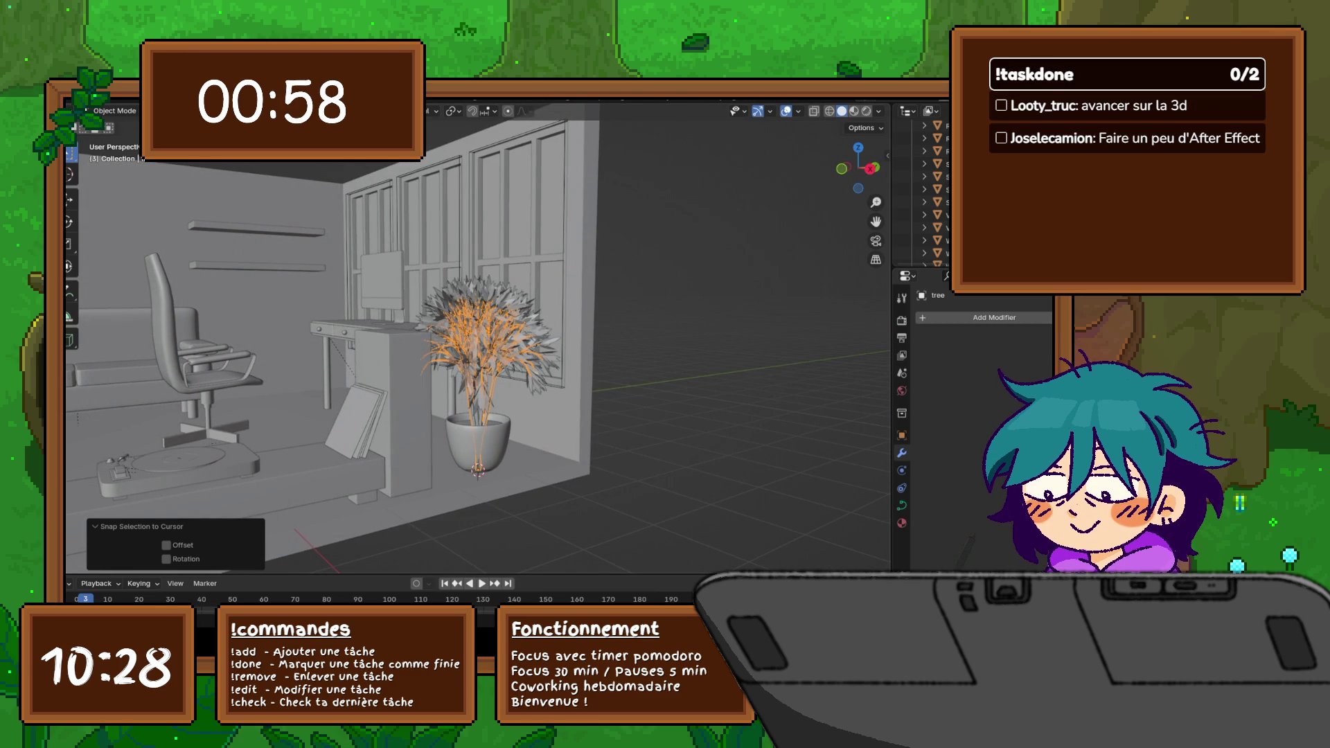
Step: Undo past the tree's placement, then step through Edit Undo/Redo to restore it snapped into the pot
{"action": "key", "text": "ctrl+z"}
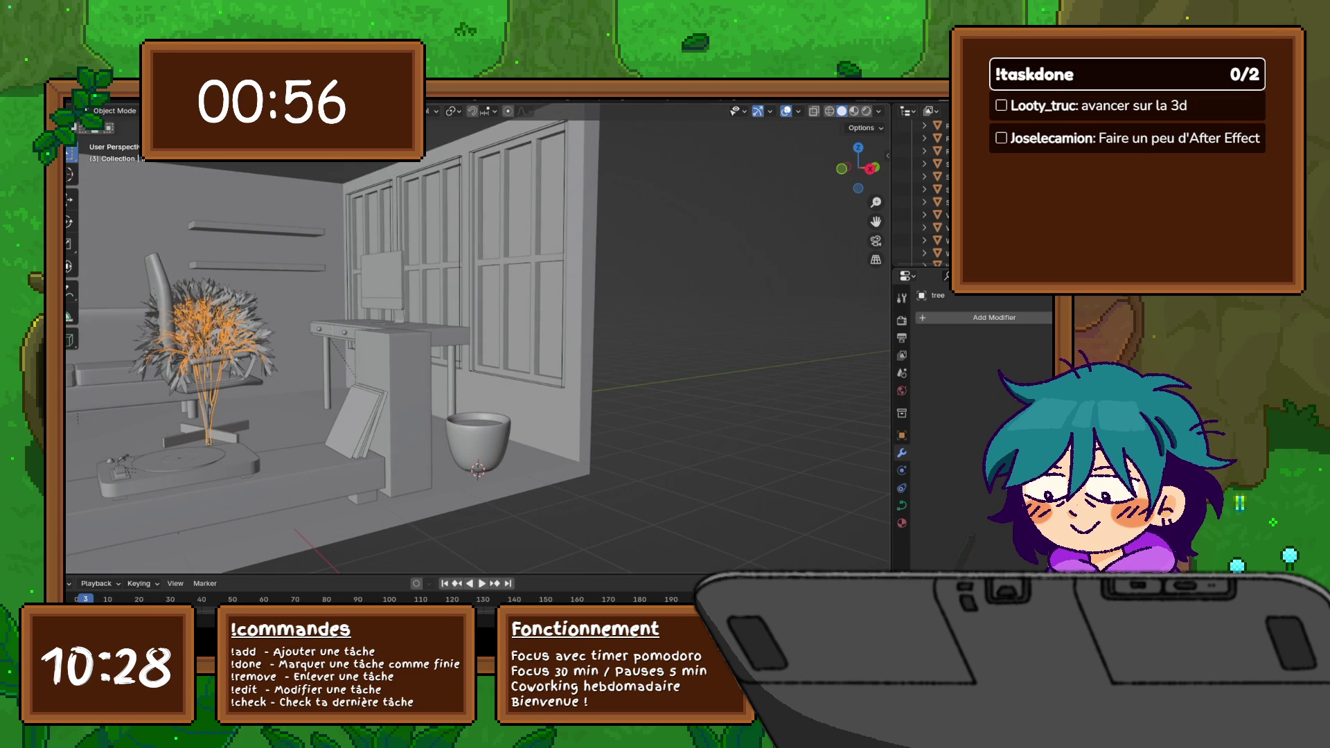
{"action": "key", "text": "ctrl+z"}
{"action": "key", "text": "ctrl+z"}
{"action": "key", "text": "ctrl+z"}
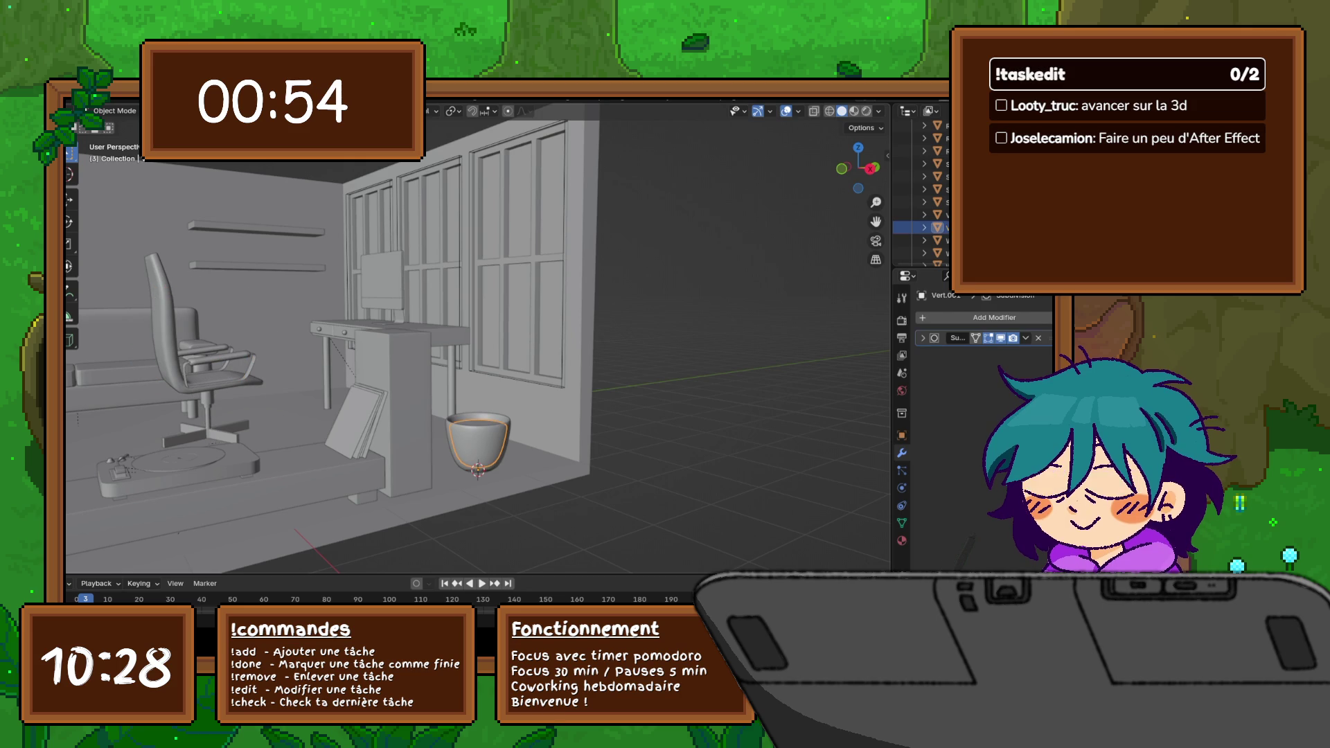
{"action": "left_click", "coordinate": [104, 96]}
{"action": "left_click", "coordinate": [120, 123]}
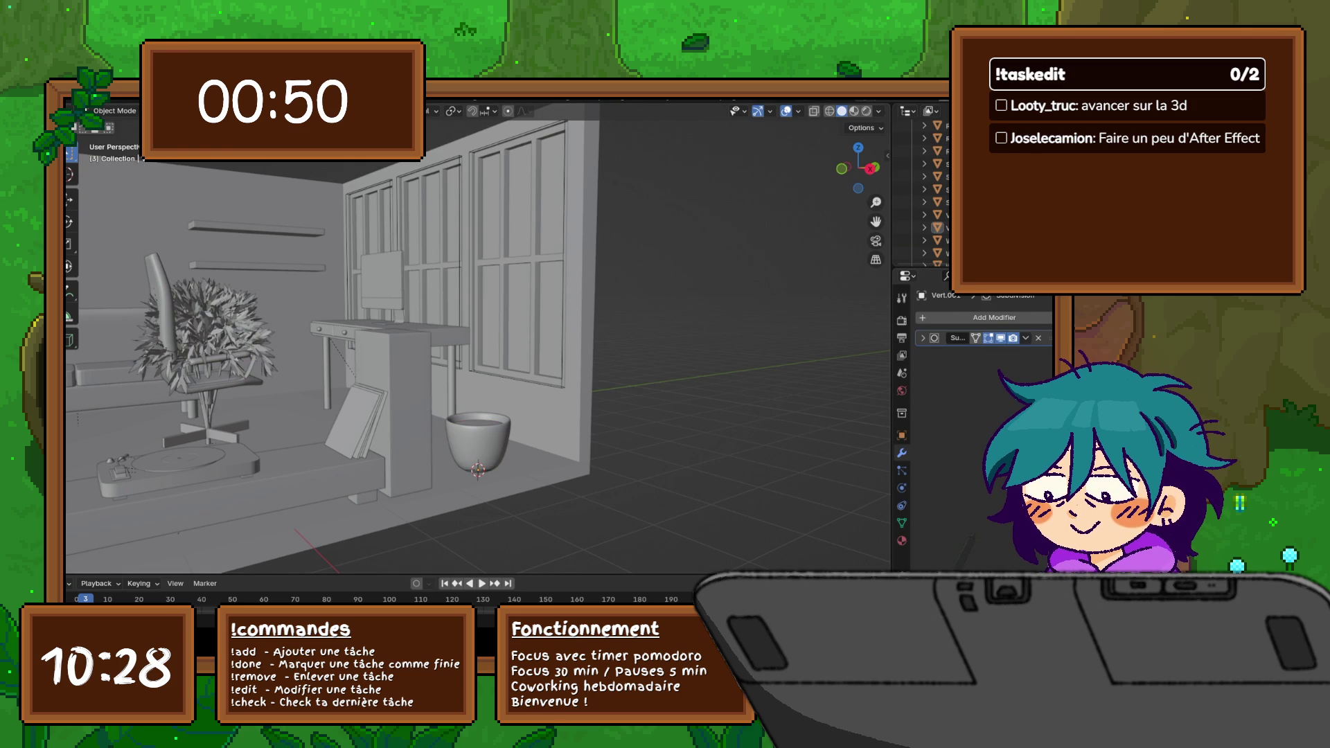
{"action": "left_click", "coordinate": [104, 96]}
{"action": "left_click", "coordinate": [120, 123]}
{"action": "left_click", "coordinate": [104, 96]}
{"action": "left_click", "coordinate": [121, 123]}
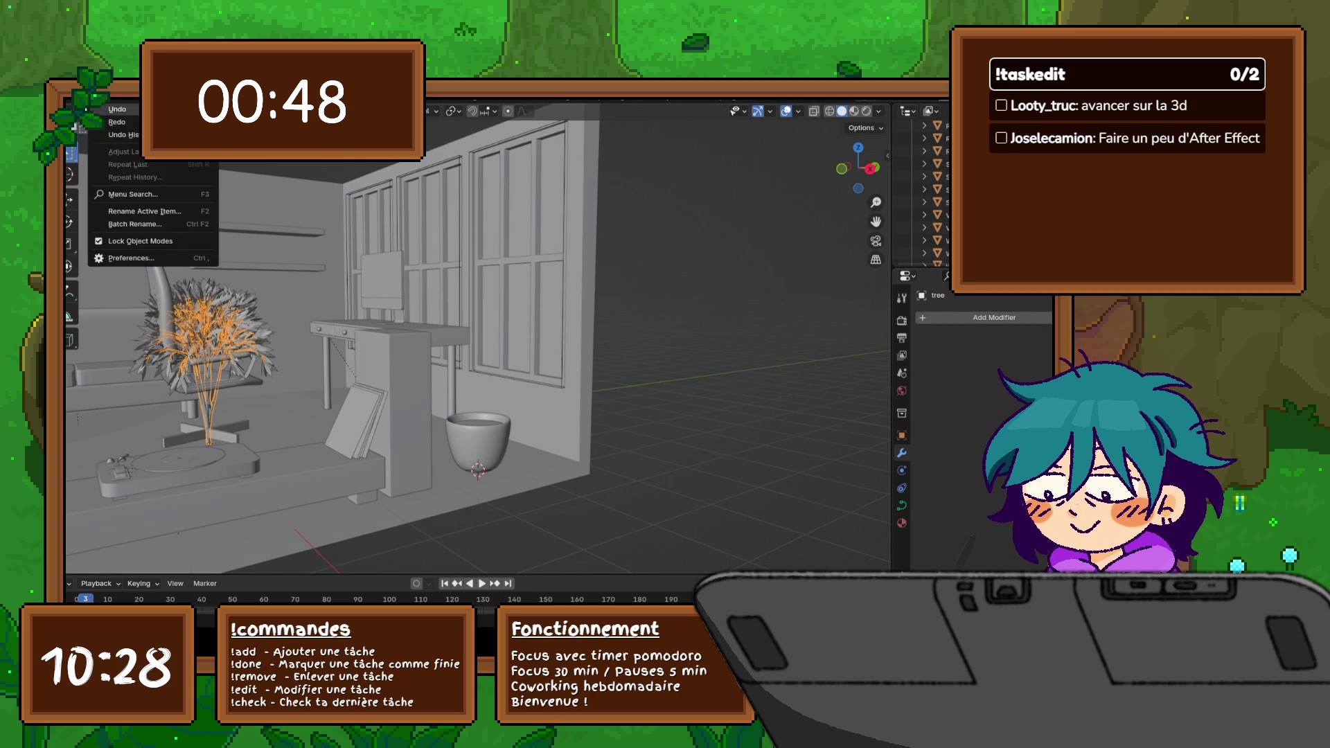
{"action": "left_click", "coordinate": [105, 96]}
{"action": "left_click", "coordinate": [120, 123]}
Step: Begin a vertical Z-axis move of the tree to adjust its height in the pot
{"action": "mouse_move", "coordinate": [478, 344]}
{"action": "middle_mouse_down"}
{"action": "mouse_move", "coordinate": [520, 343]}
{"action": "mouse_move", "coordinate": [448, 343]}
{"action": "middle_mouse_up"}
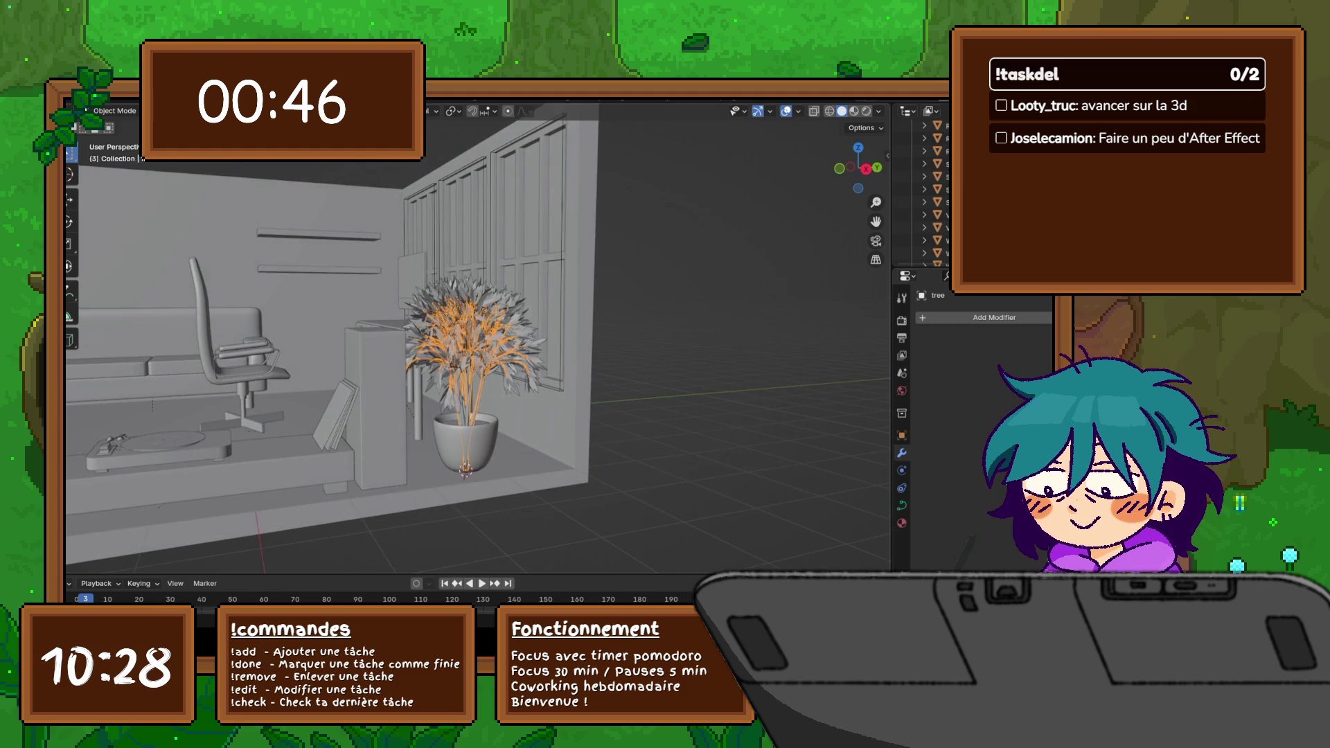
{"action": "key", "text": "g"}
{"action": "key", "text": "y"}
{"action": "key", "text": "z"}
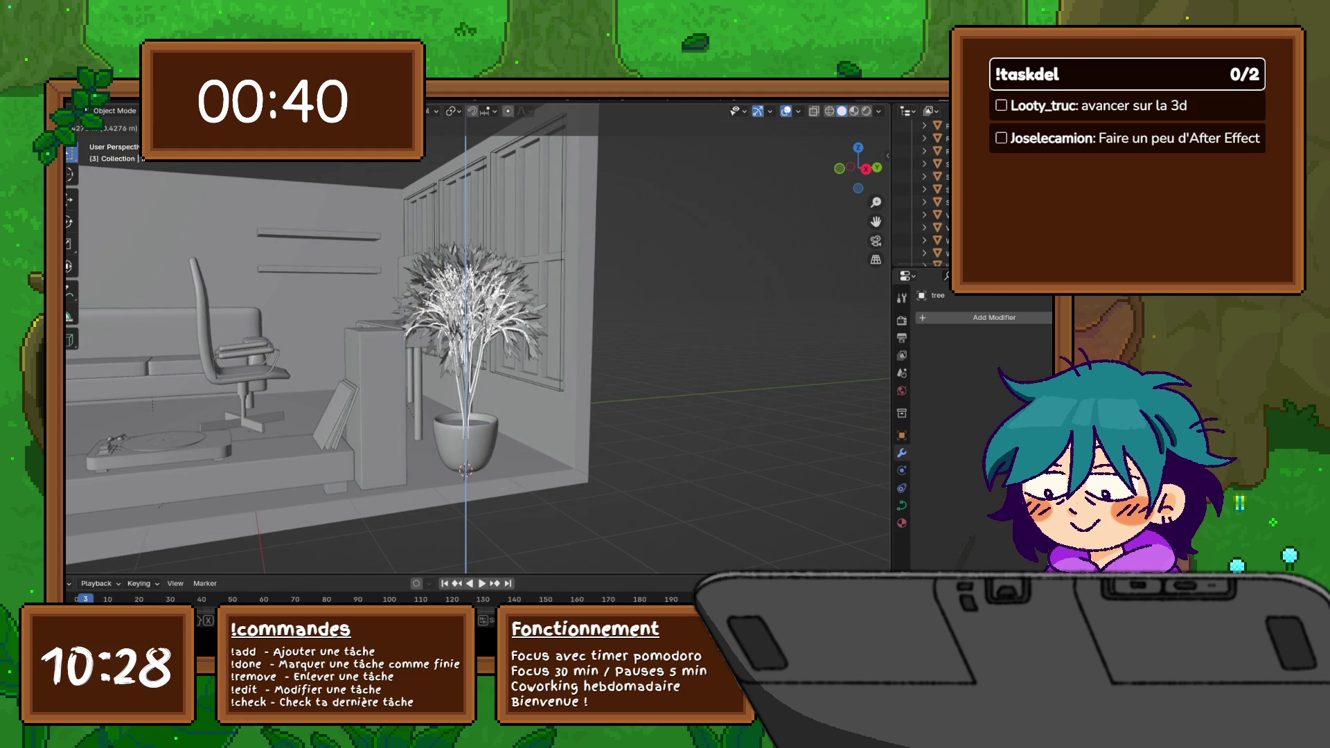
Step: Confirm the tree's height, frame it in view and try another vertical move before cancelling it
{"action": "key", "text": "Return"}
{"action": "mouse_move", "coordinate": [521, 313]}
{"action": "middle_mouse_down"}
{"action": "mouse_move", "coordinate": [416, 312]}
{"action": "mouse_move", "coordinate": [365, 343]}
{"action": "middle_mouse_up"}
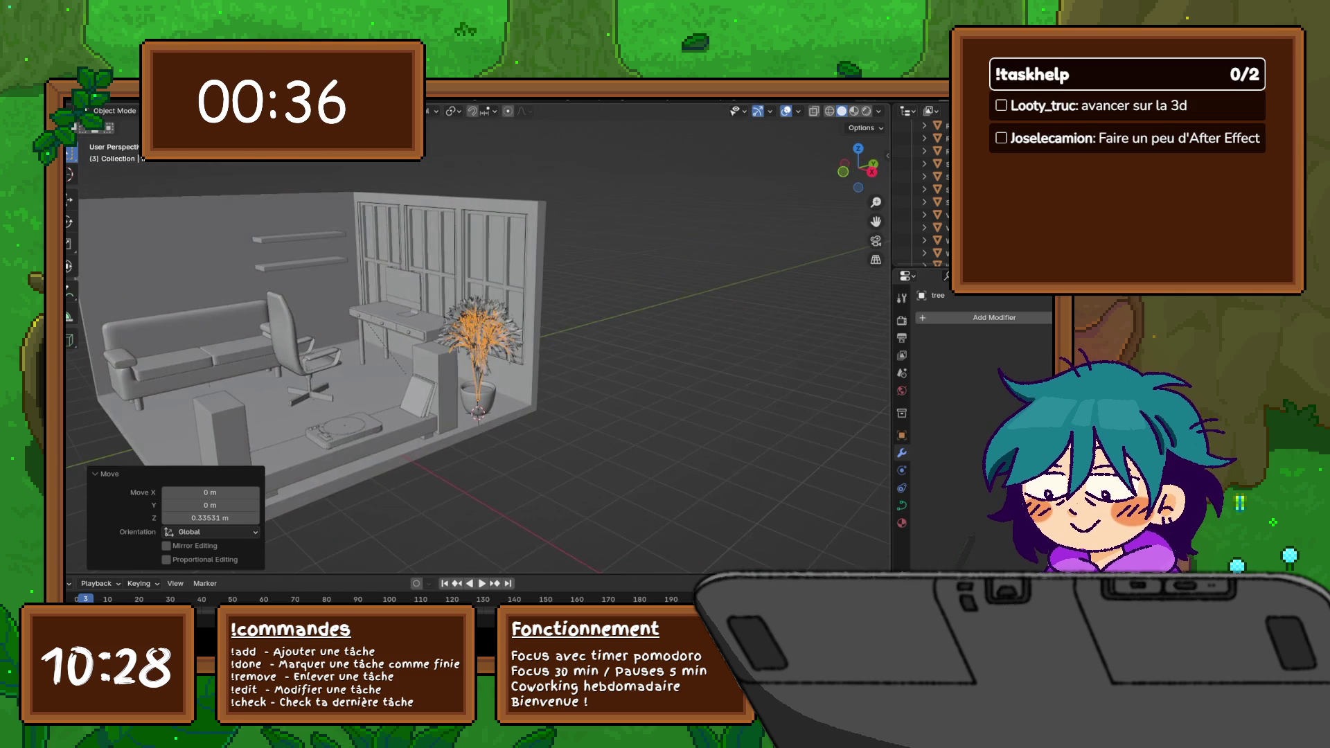
{"action": "key", "text": "KP_Decimal"}
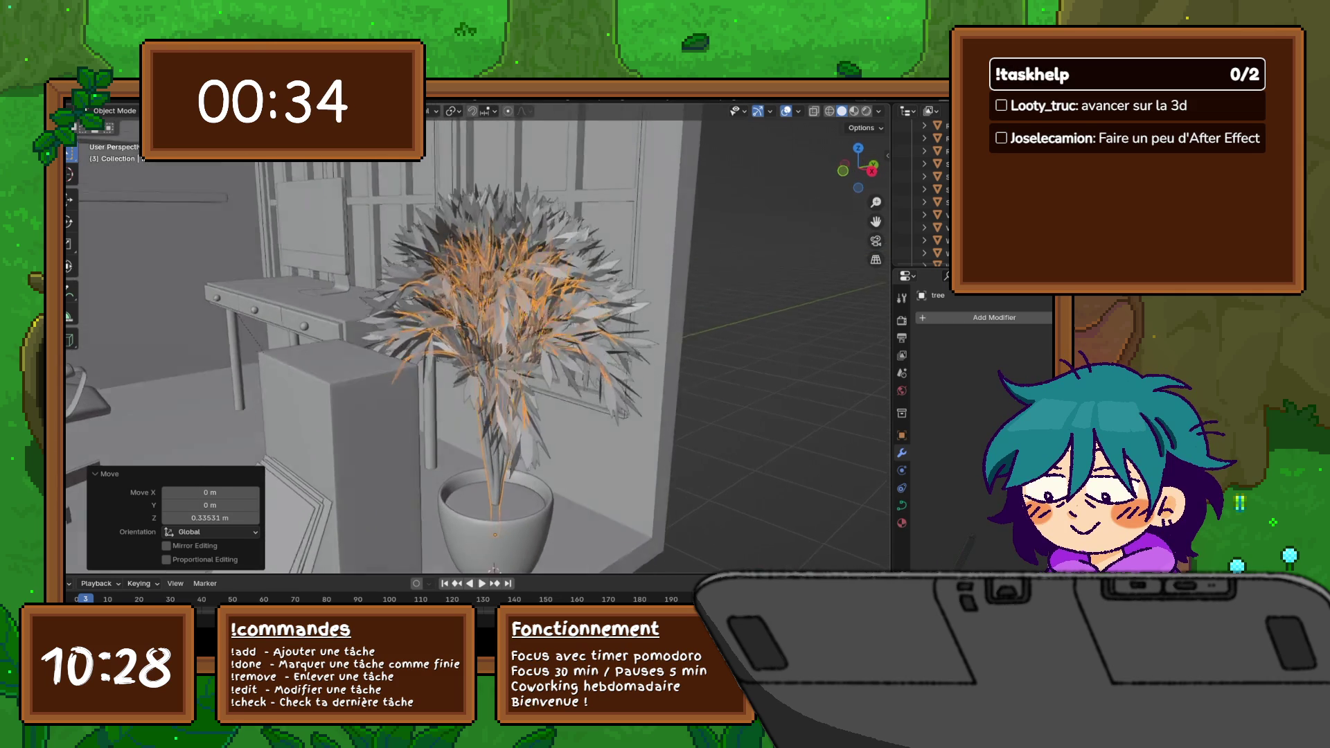
{"action": "scroll", "coordinate": [479, 343], "scroll_direction": "up", "scroll_amount": 2}
{"action": "middle_click_drag", "start_coordinate": [479, 344], "coordinate": [447, 338]}
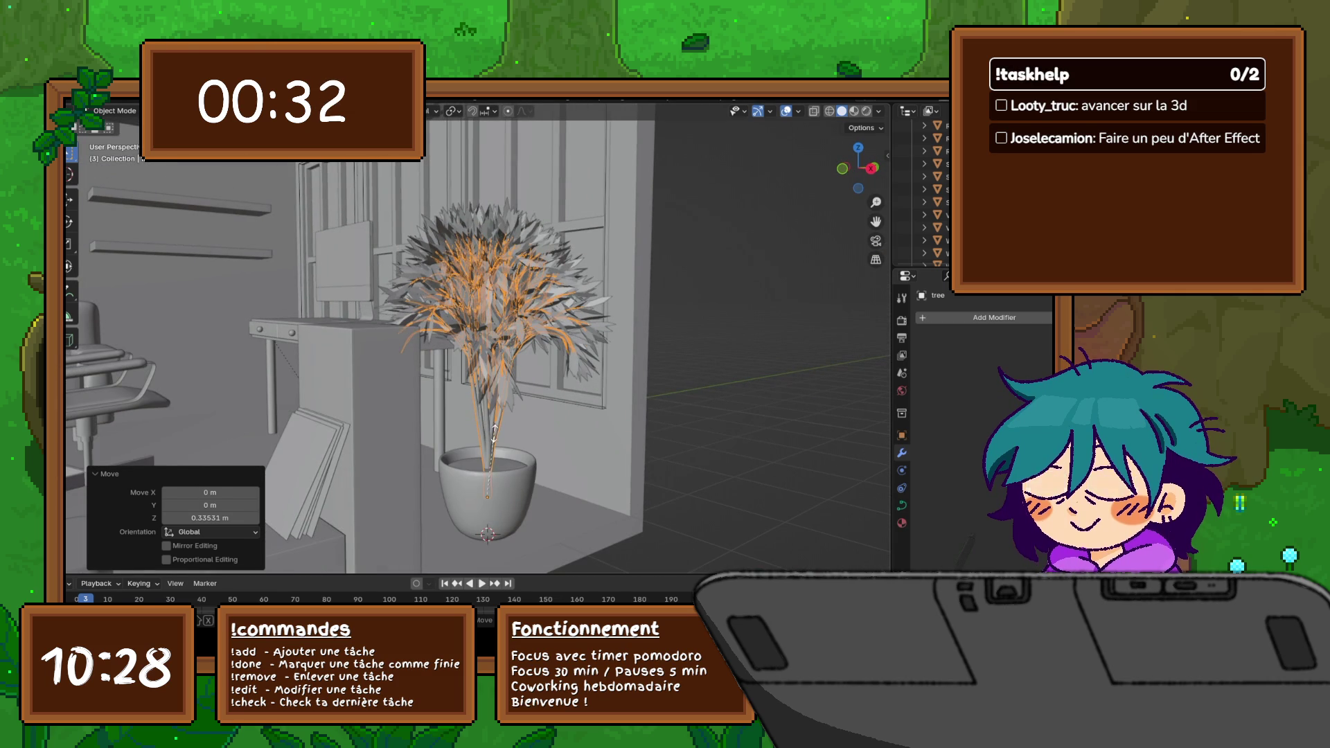
{"action": "key", "text": "g"}
{"action": "key", "text": "z"}
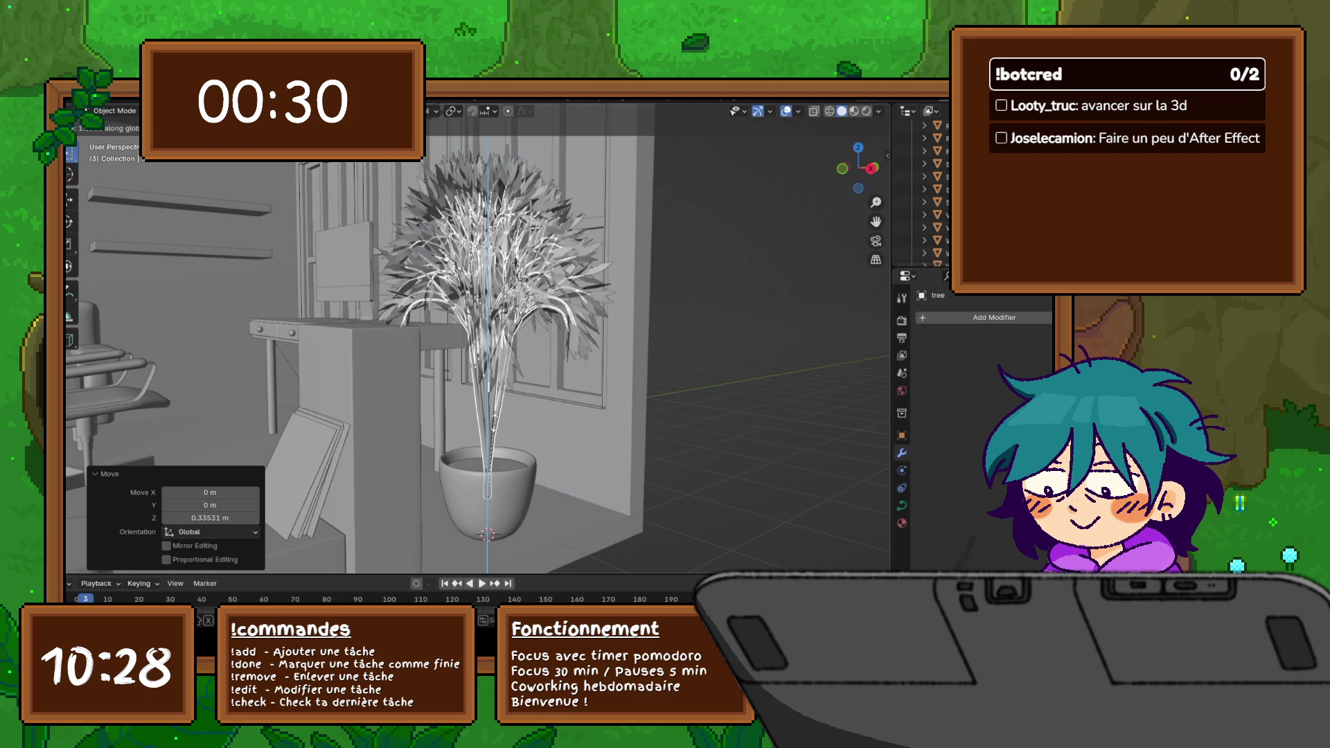
{"action": "key", "text": "Escape"}
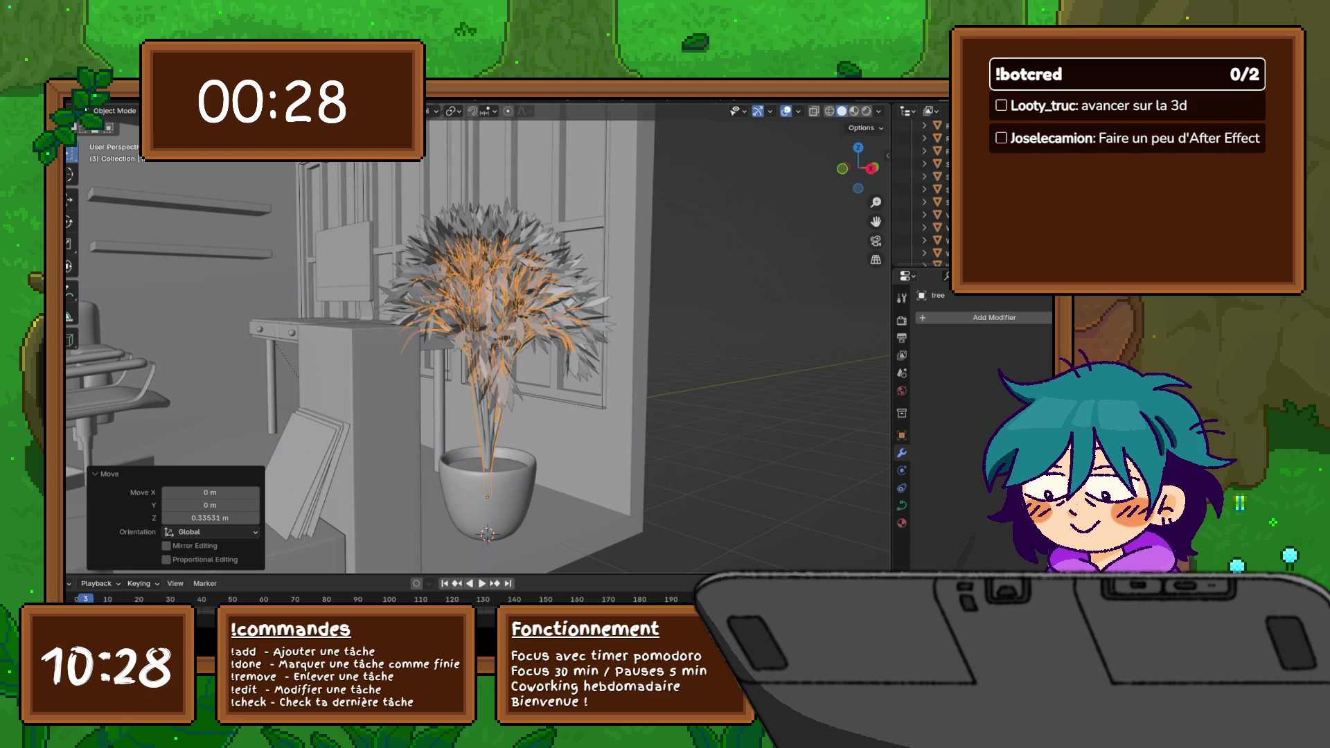
Step: Lower the tree about 0.18 m so its trunk sits deeper inside the pot, then review the room from above
{"action": "key", "text": "g"}
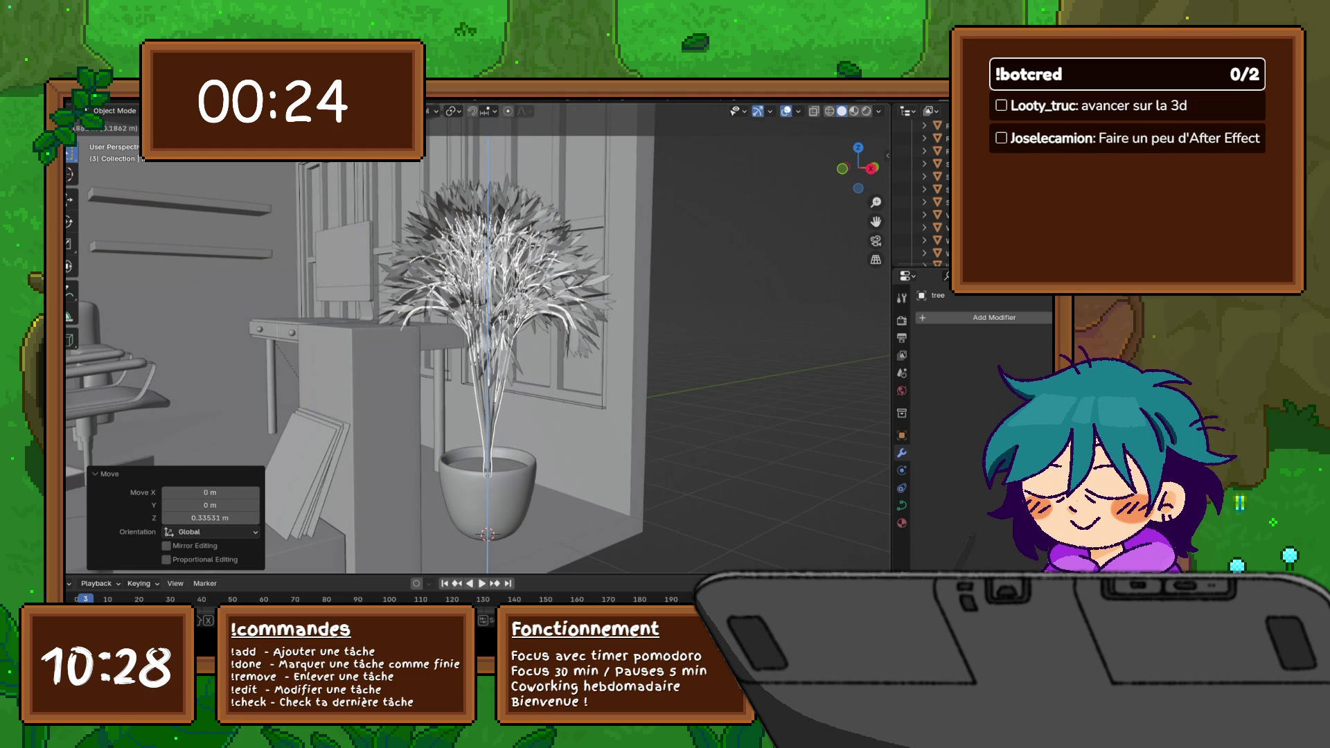
{"action": "key", "text": "Return"}
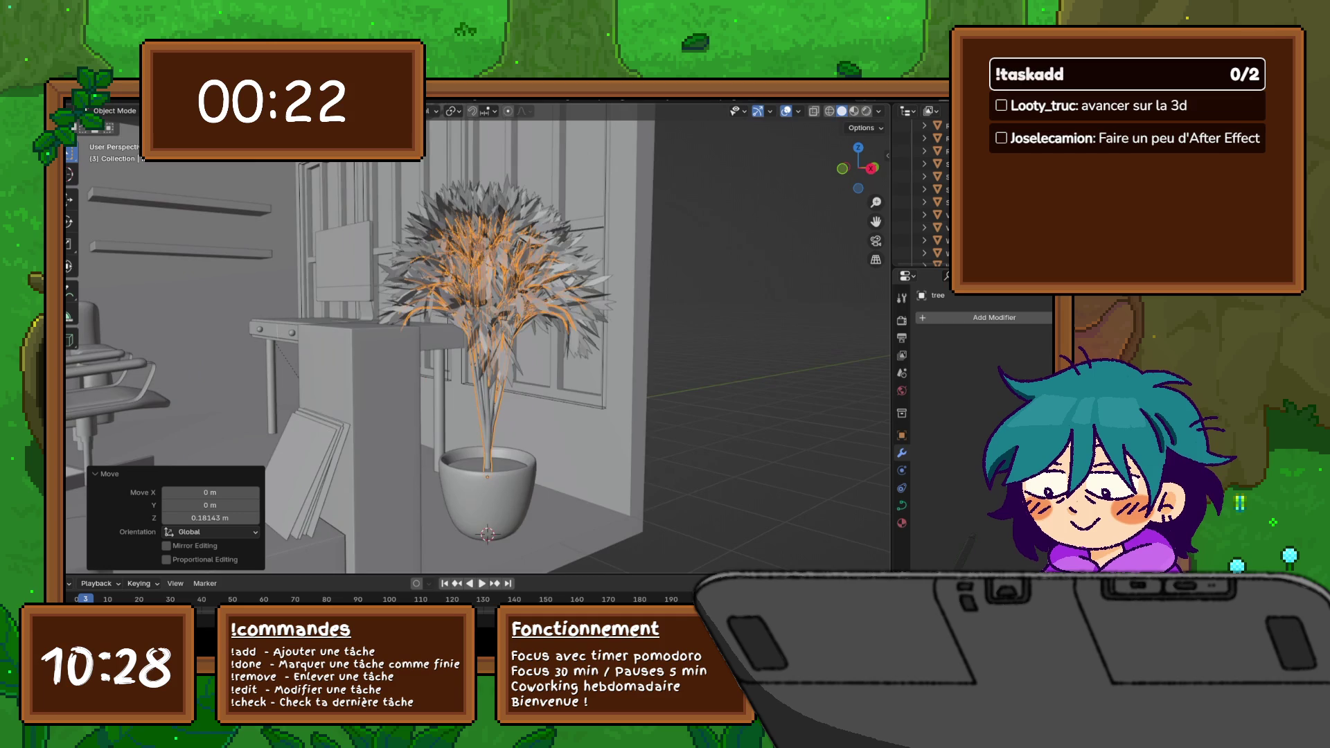
{"action": "scroll", "coordinate": [478, 343], "scroll_direction": "up", "scroll_amount": 2}
{"action": "middle_click_drag", "start_coordinate": [479, 344], "coordinate": [417, 343]}
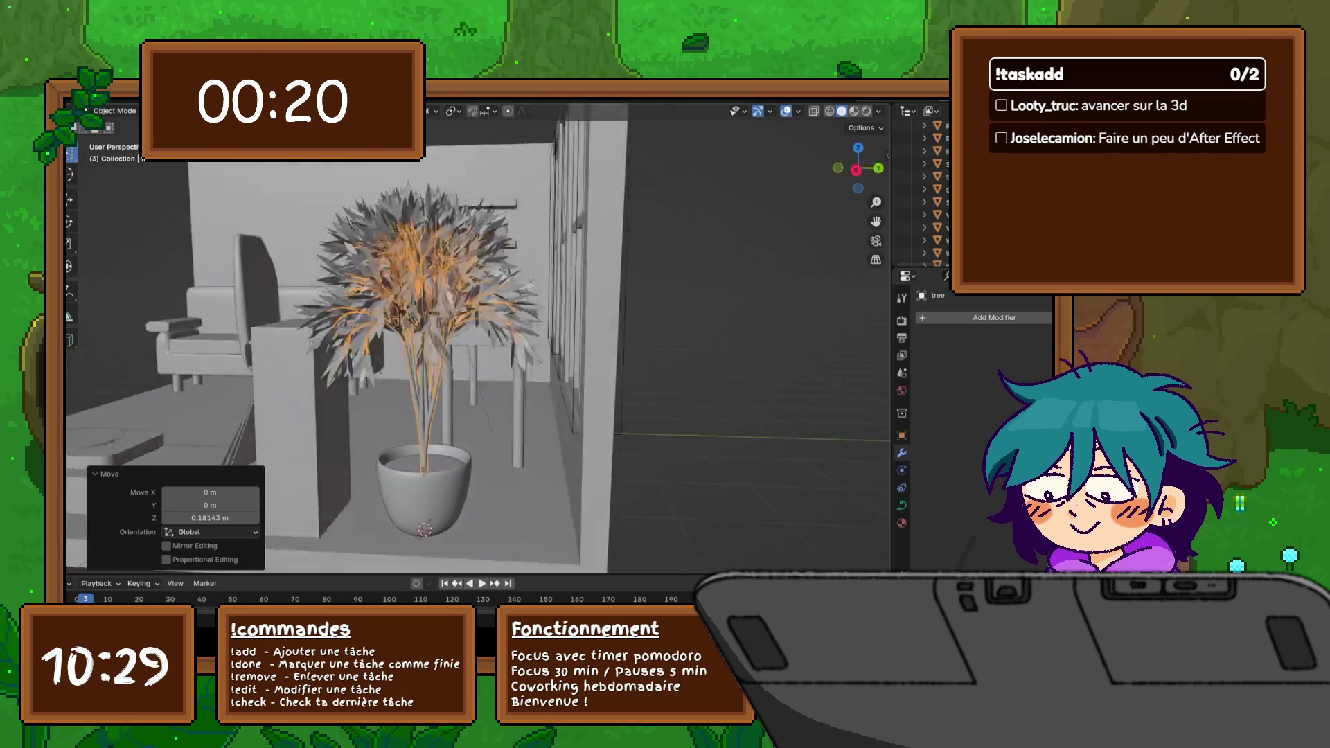
{"action": "right_click", "coordinate": [447, 343]}
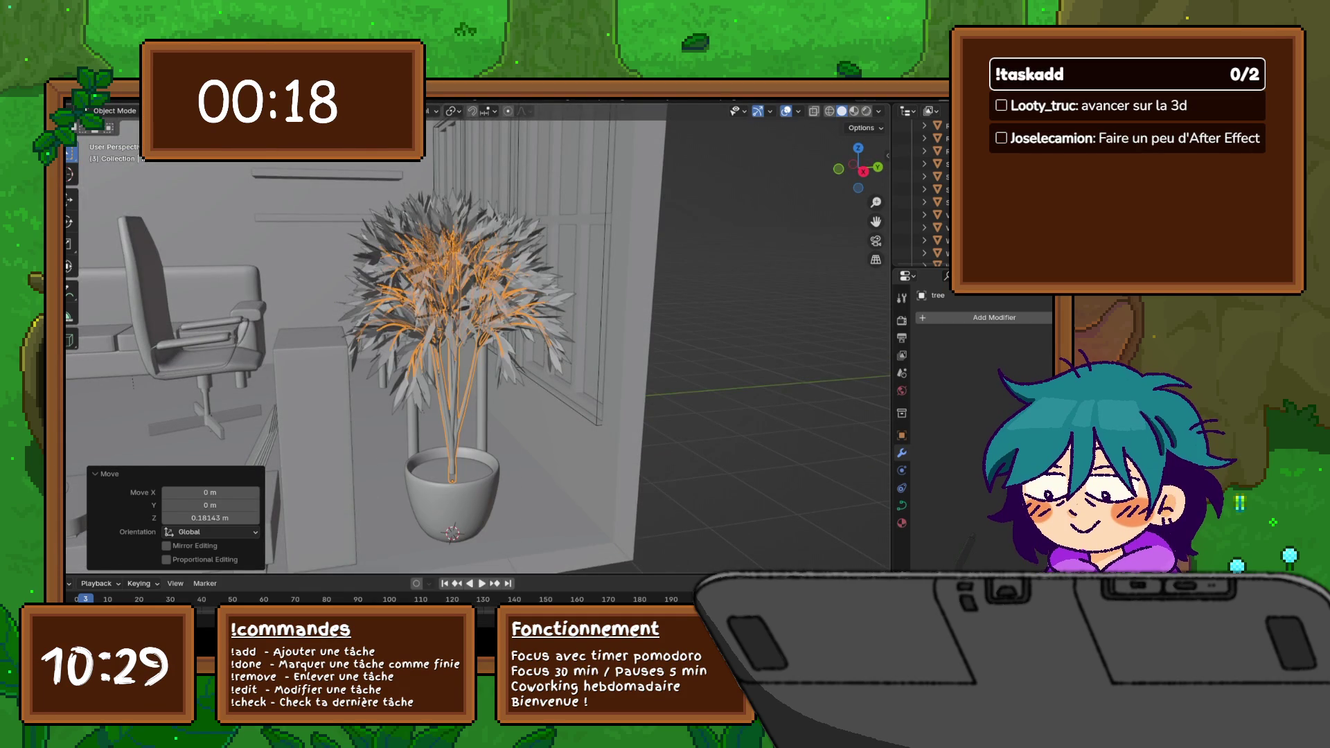
{"action": "middle_click_drag", "start_coordinate": [458, 415], "coordinate": [415, 416]}
{"action": "scroll", "coordinate": [478, 343], "scroll_direction": "down", "scroll_amount": 3}
{"action": "middle_click_drag", "start_coordinate": [479, 343], "coordinate": [416, 312]}
{"action": "scroll", "coordinate": [478, 343], "scroll_direction": "down", "scroll_amount": 1}
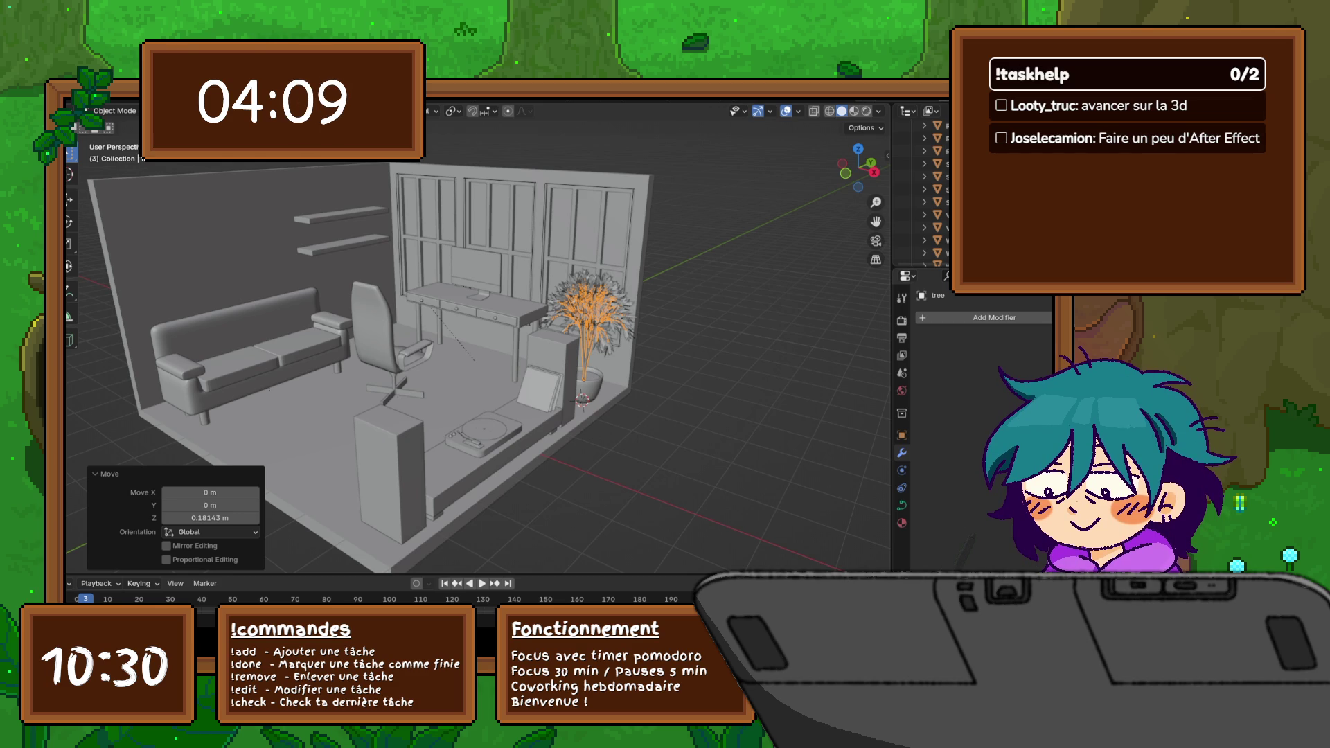
{"action": "mouse_move", "coordinate": [479, 363]}
{"action": "middle_mouse_down"}
{"action": "mouse_move", "coordinate": [426, 354]}
{"action": "mouse_move", "coordinate": [520, 362]}
{"action": "middle_mouse_up"}
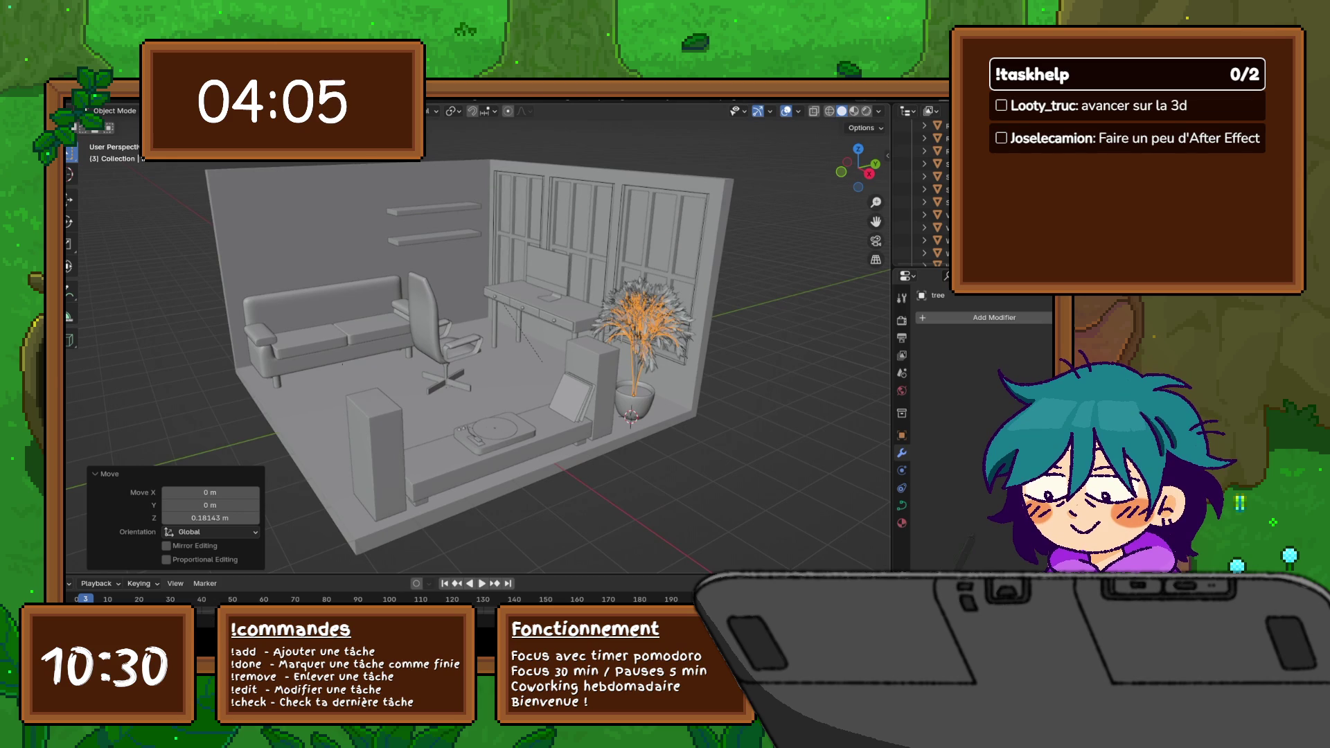
{"action": "left_click", "coordinate": [96, 475]}
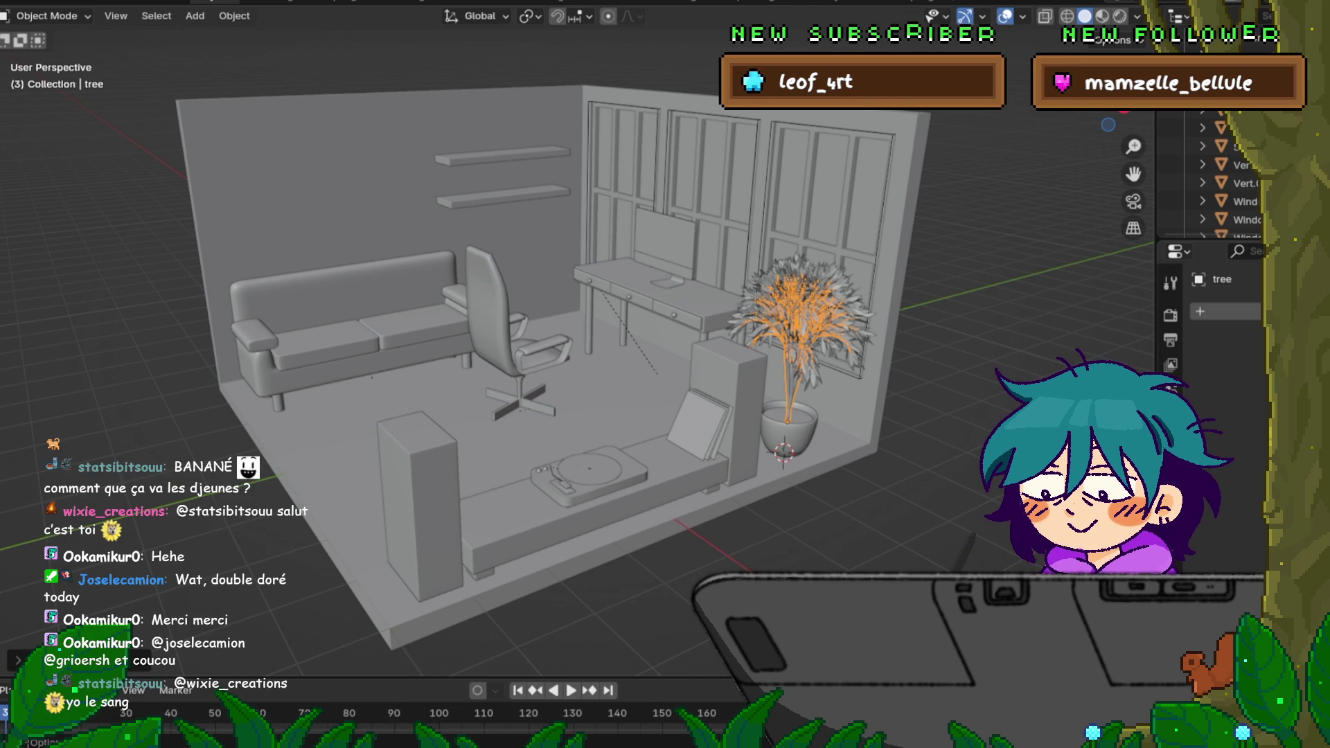
{"action": "middle_click_drag", "start_coordinate": [582, 374], "coordinate": [582, 343]}
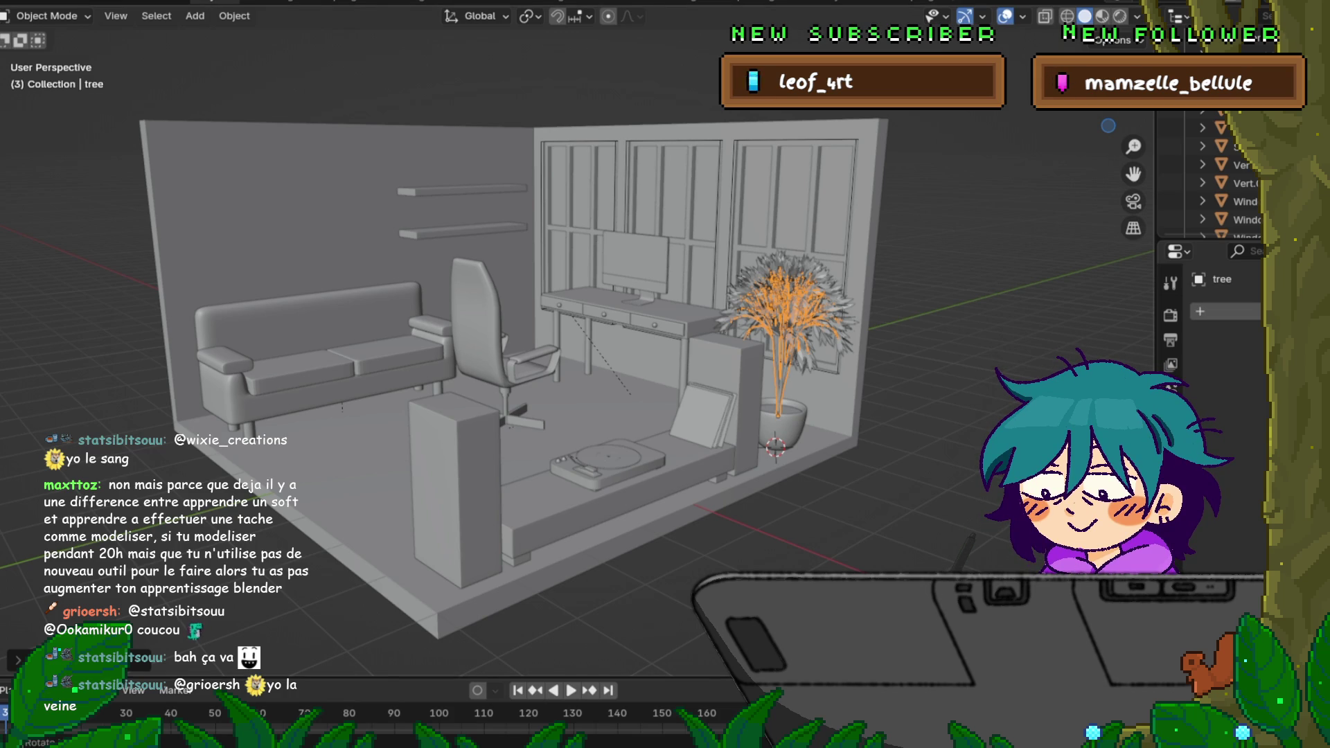
Step: Save the room diorama with the potted tree via File > Save
{"action": "left_click", "coordinate": [16, 0]}
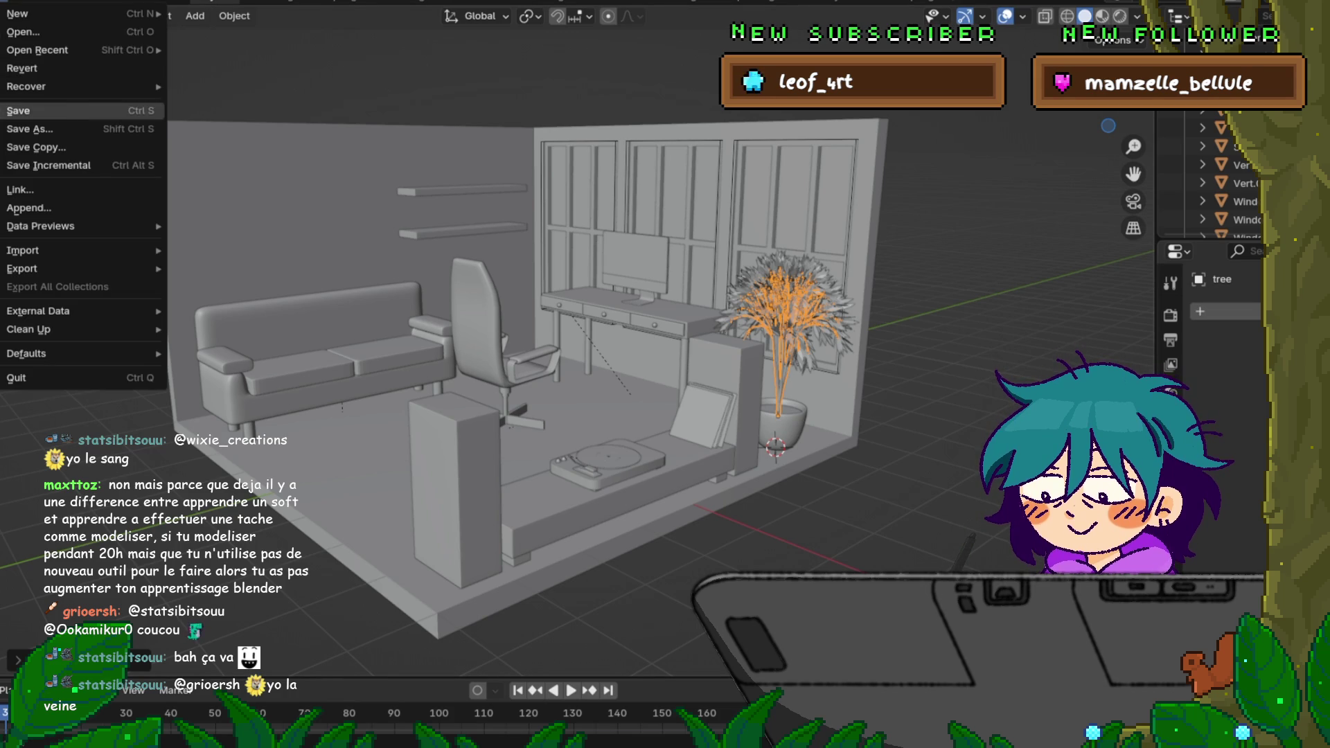
{"action": "left_click", "coordinate": [42, 111]}
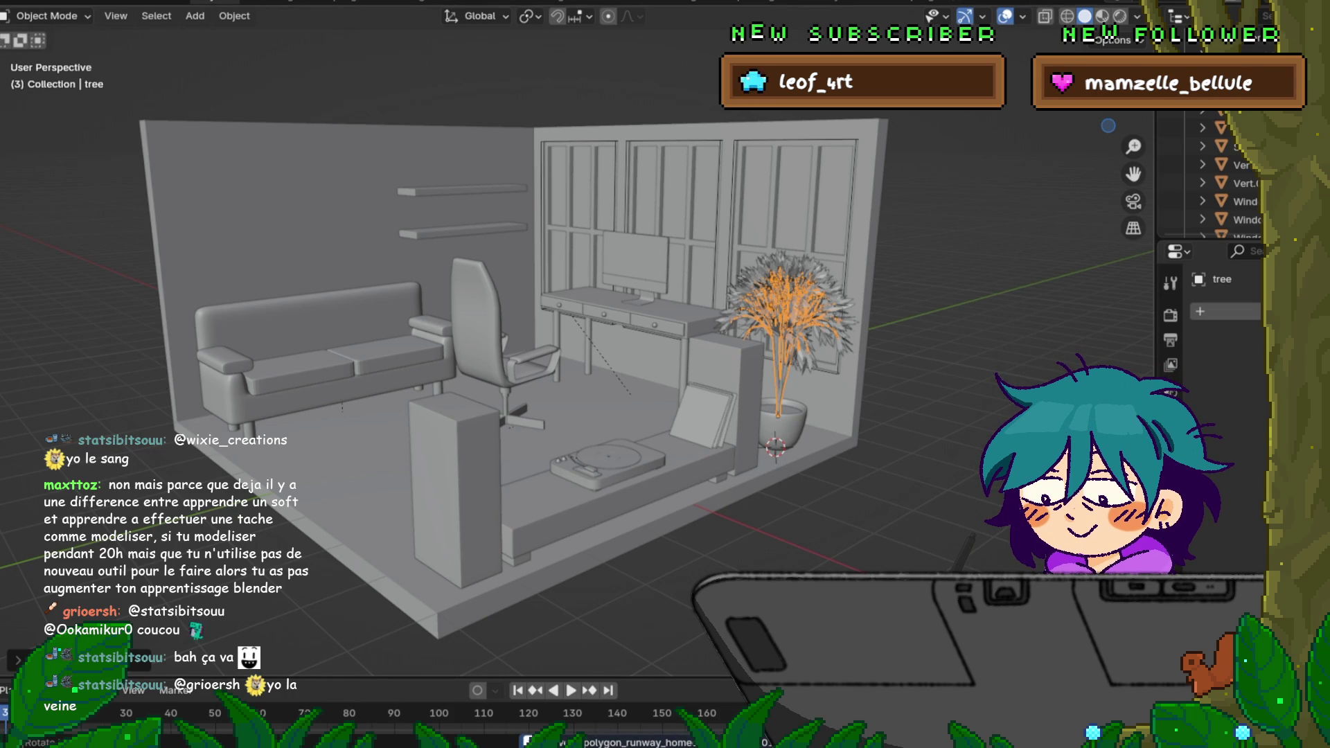
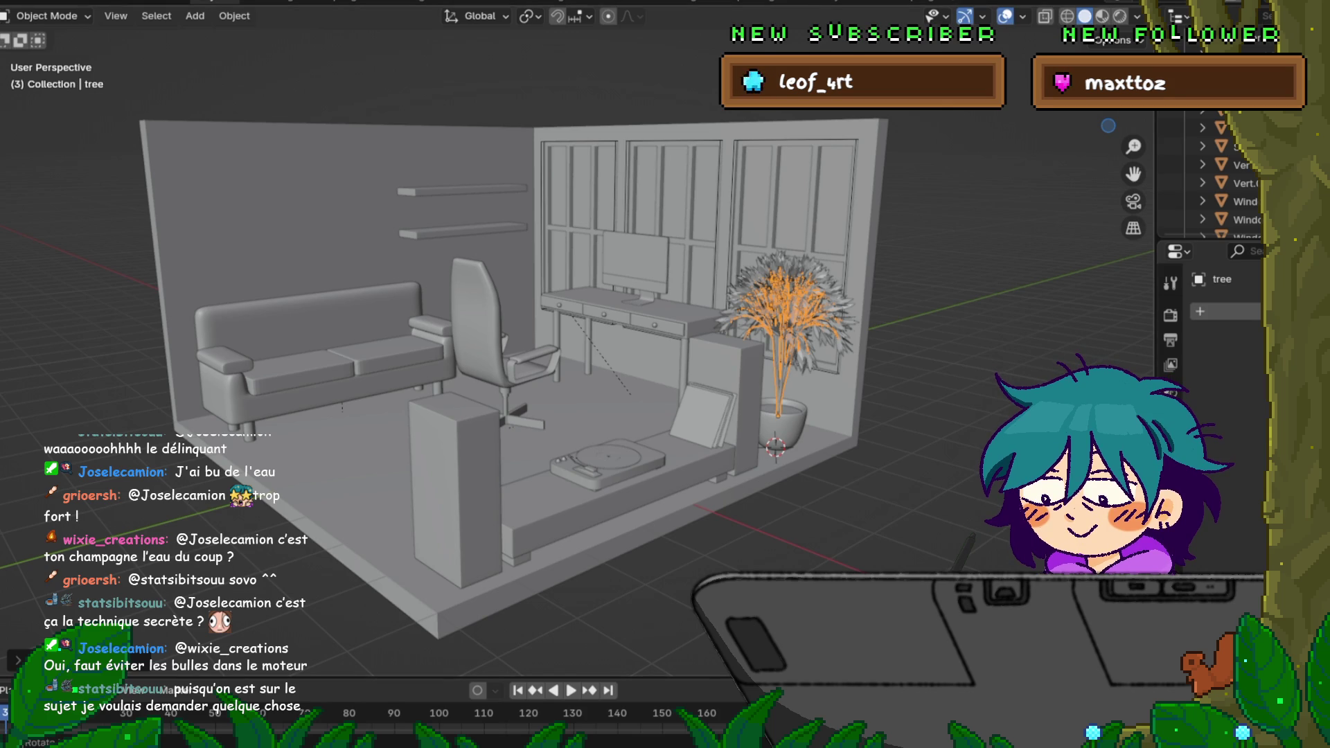
Step: Inspect the potted tree by the window wall, selecting the pot and the tree branches in turn
{"action": "mouse_move", "coordinate": [624, 364]}
{"action": "middle_mouse_down"}
{"action": "mouse_move", "coordinate": [624, 416]}
{"action": "mouse_move", "coordinate": [541, 396]}
{"action": "middle_mouse_up"}
{"action": "left_click", "coordinate": [260, 259]}
{"action": "middle_click_drag", "start_coordinate": [665, 375], "coordinate": [582, 374]}
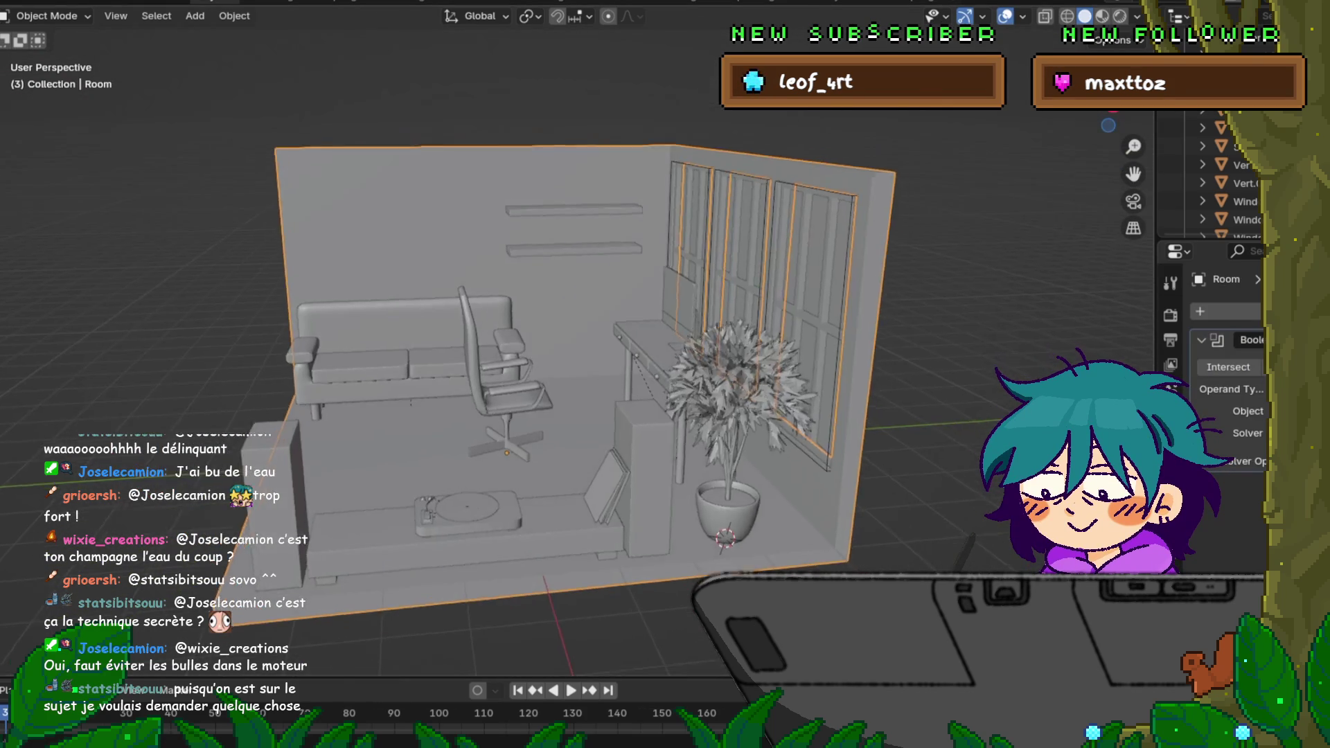
{"action": "left_click", "coordinate": [566, 312]}
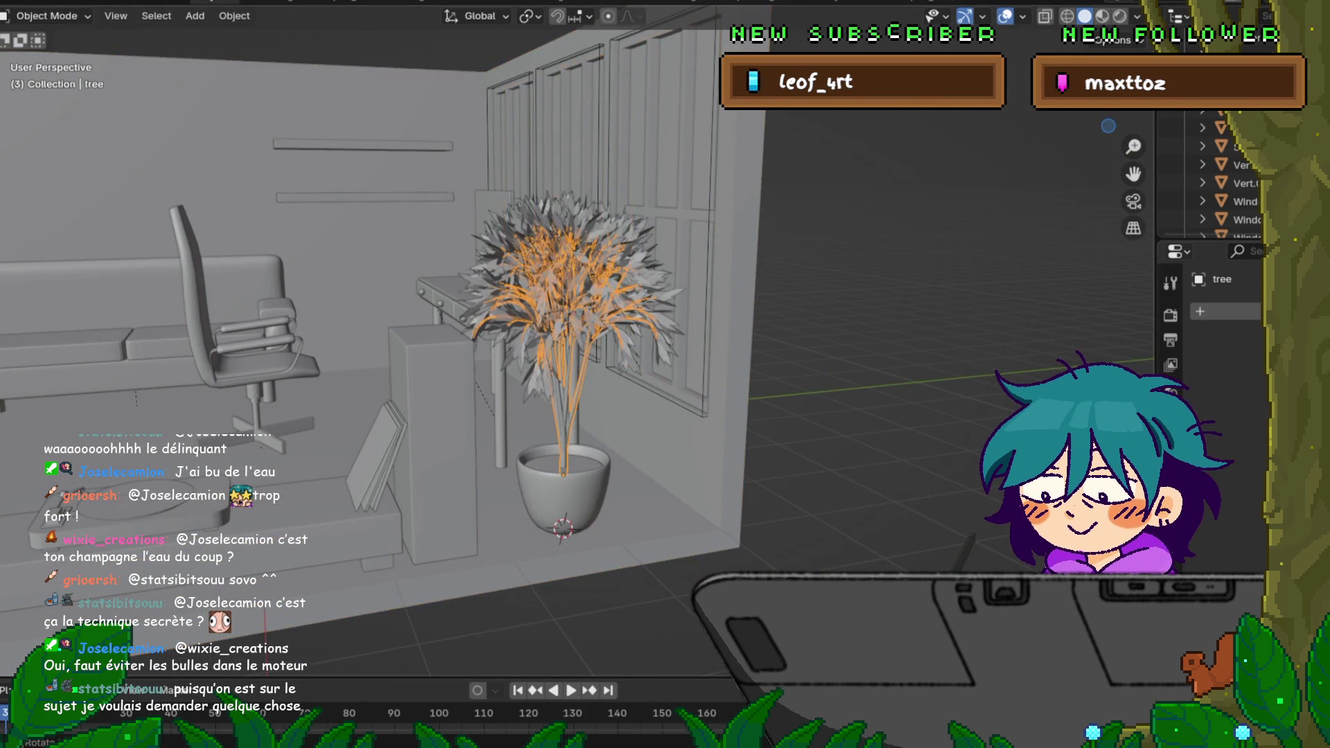
{"action": "left_click", "coordinate": [562, 488]}
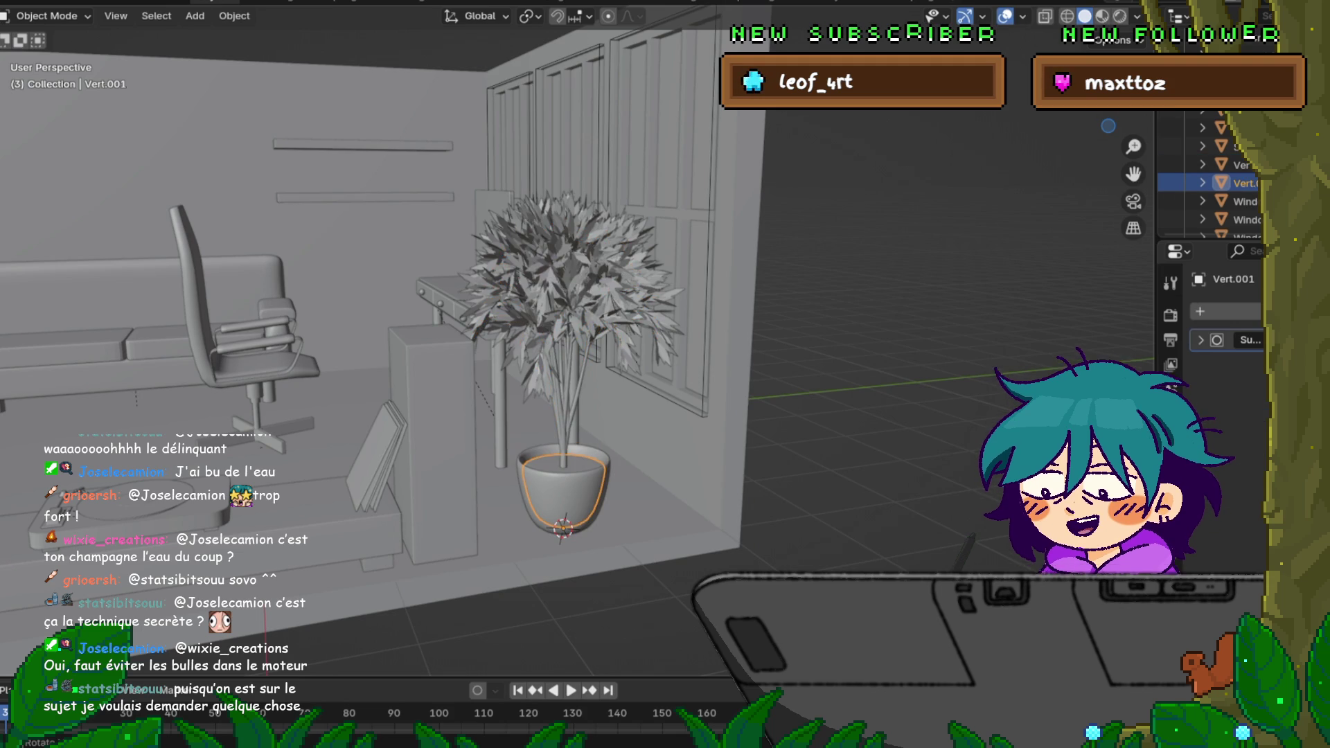
{"action": "left_click", "coordinate": [566, 312]}
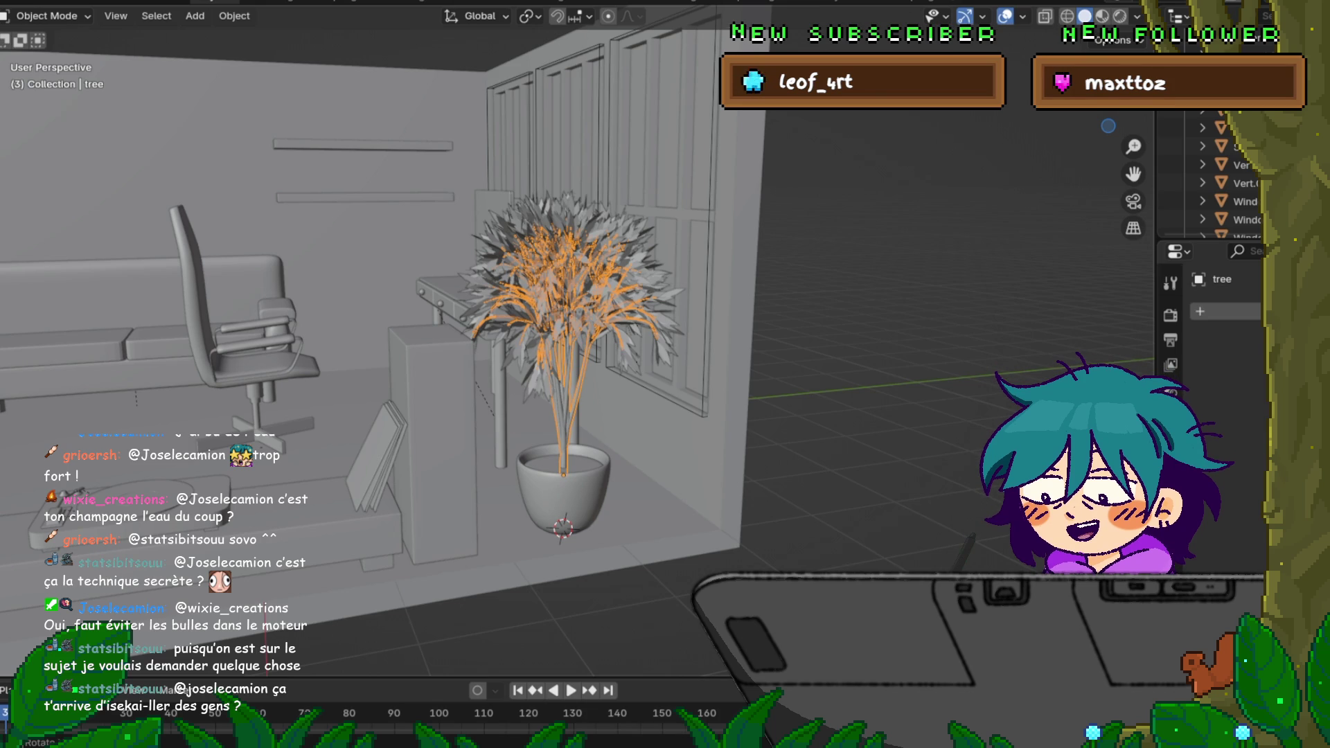
{"action": "middle_click_drag", "start_coordinate": [666, 375], "coordinate": [717, 374]}
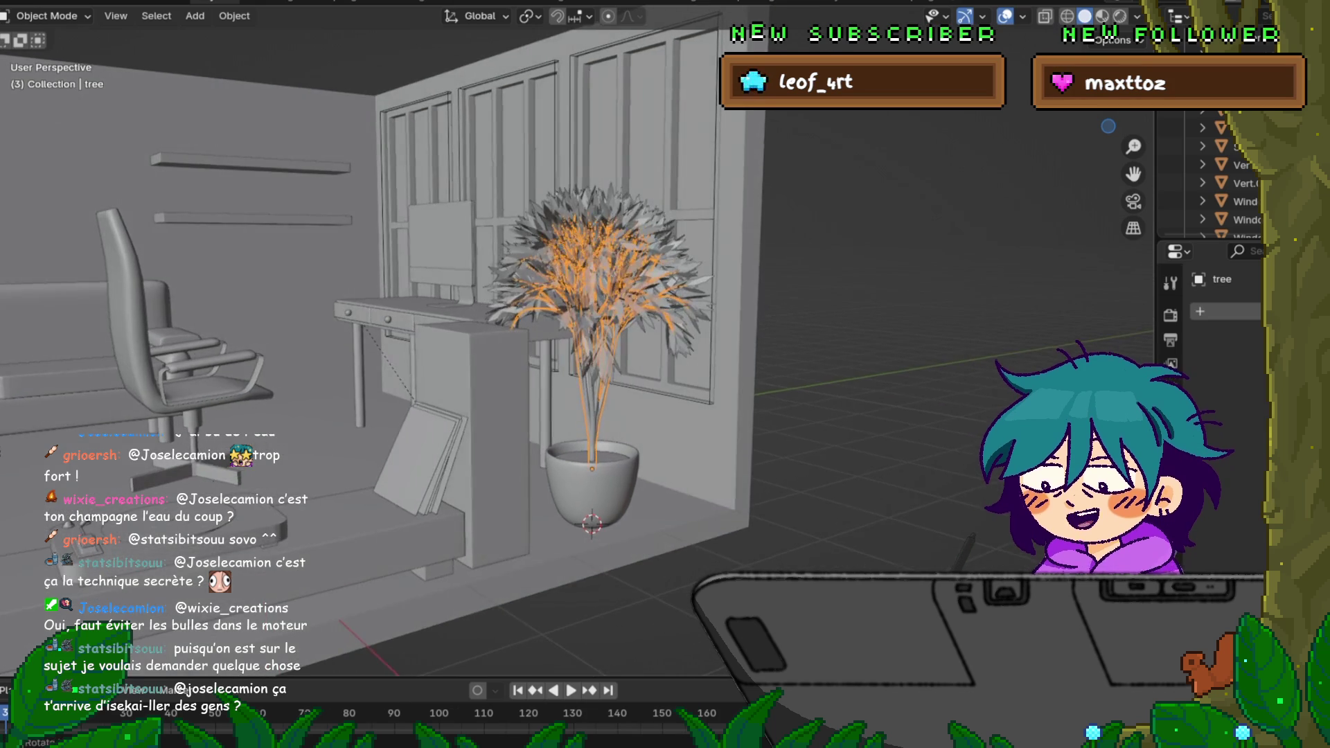
{"action": "middle_click_drag", "start_coordinate": [583, 344], "coordinate": [624, 343]}
{"action": "scroll", "coordinate": [582, 343], "scroll_direction": "up", "scroll_amount": 3}
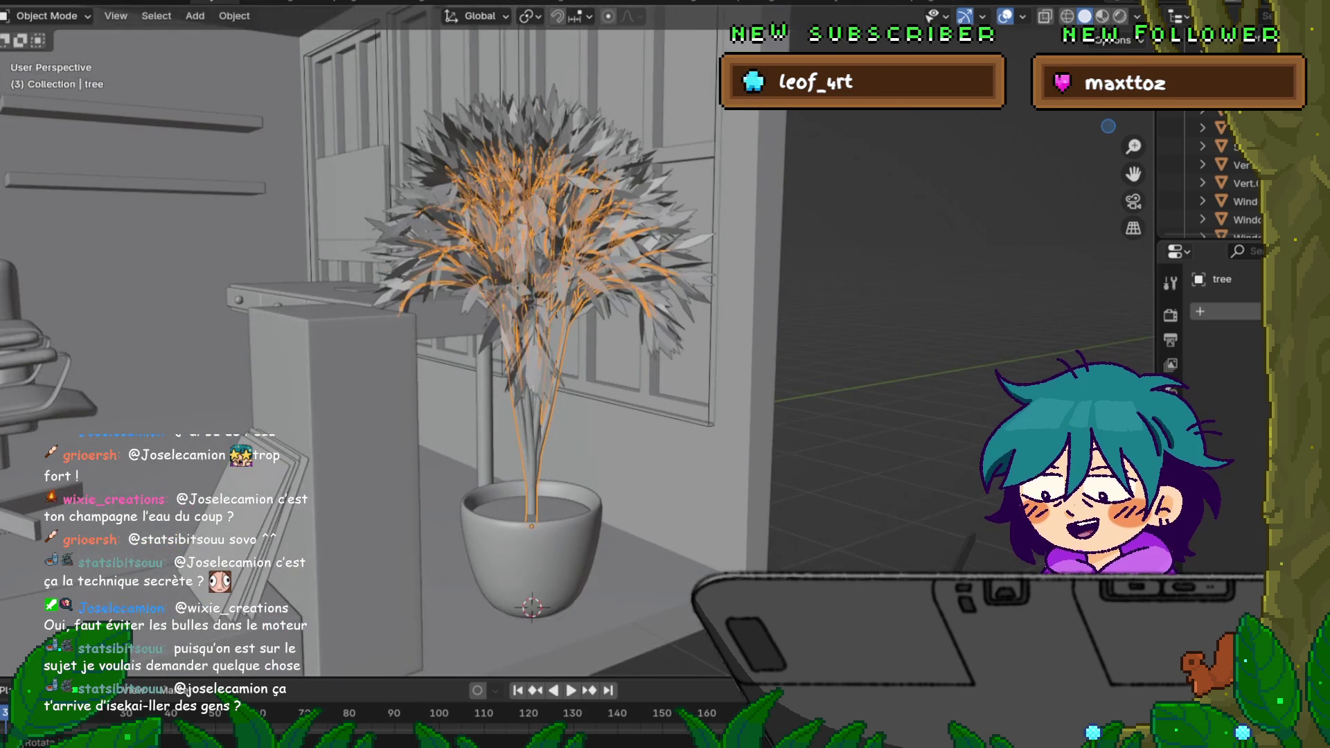
{"action": "middle_click_drag", "start_coordinate": [666, 375], "coordinate": [624, 374]}
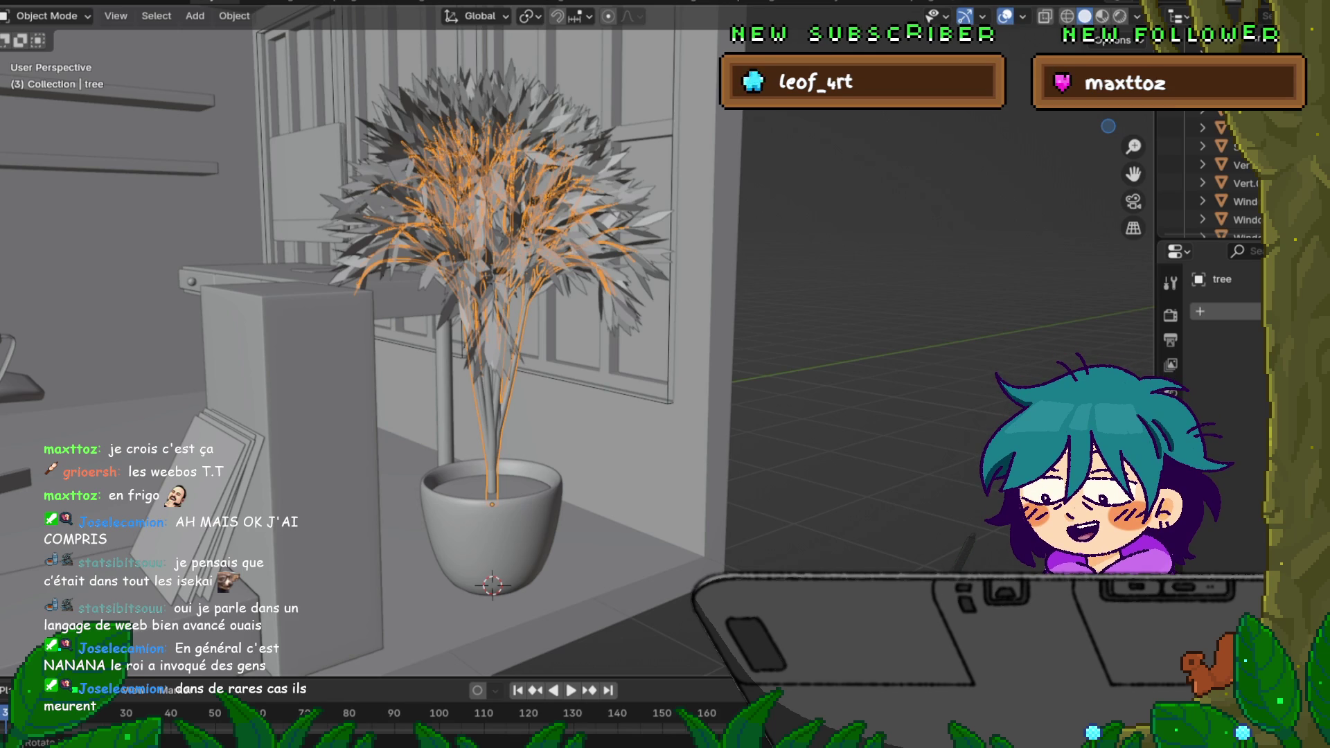
{"action": "scroll", "coordinate": [500, 343], "scroll_direction": "down", "scroll_amount": 3}
{"action": "scroll", "coordinate": [499, 343], "scroll_direction": "down", "scroll_amount": 2}
Step: Parent the tree to the pot with Keep Transform and test-move the pot, cancelling to leave it in place
{"action": "middle_click_drag", "start_coordinate": [521, 343], "coordinate": [707, 343]}
{"action": "scroll", "coordinate": [499, 344], "scroll_direction": "up", "scroll_amount": 5}
{"action": "scroll", "coordinate": [499, 343], "scroll_direction": "up", "scroll_amount": 3}
{"action": "scroll", "coordinate": [498, 343], "scroll_direction": "down", "scroll_amount": 2}
{"action": "scroll", "coordinate": [499, 343], "scroll_direction": "down", "scroll_amount": 2}
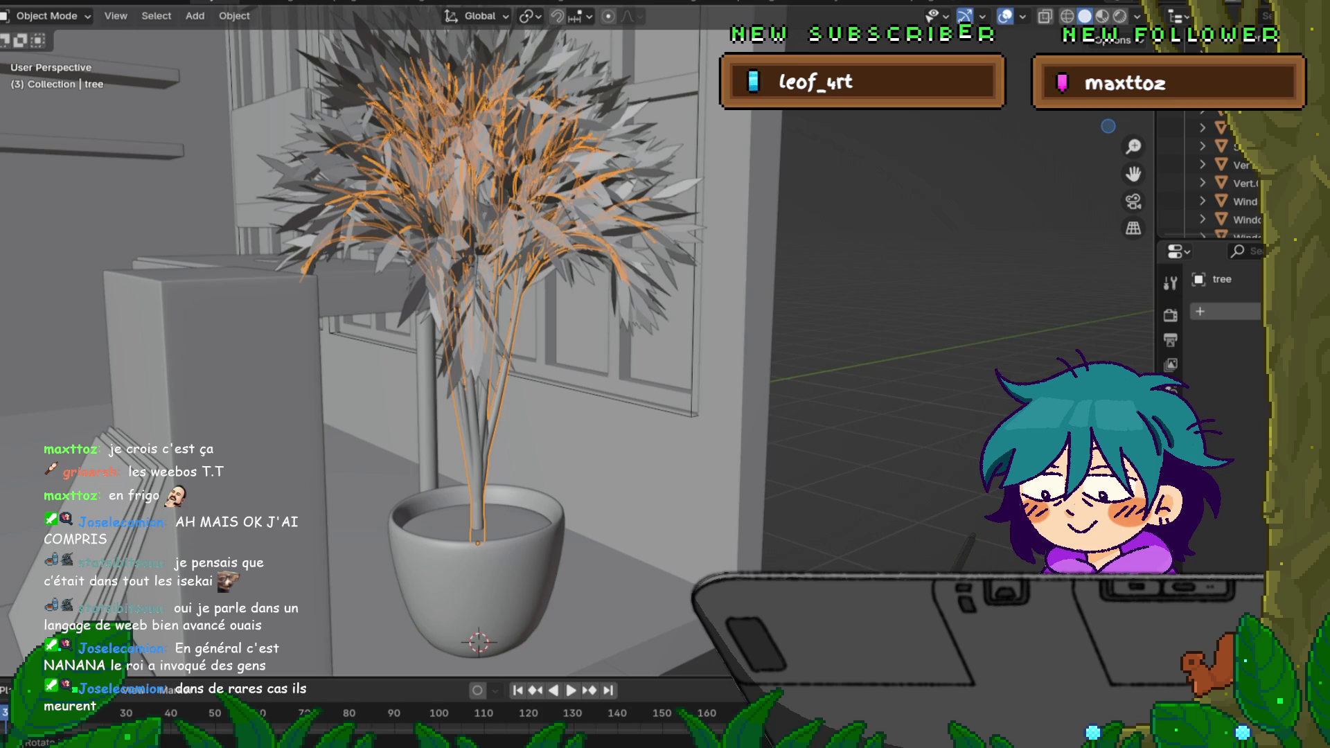
{"action": "left_click", "coordinate": [478, 582], "text": "shift"}
{"action": "left_click", "coordinate": [479, 583], "text": "shift"}
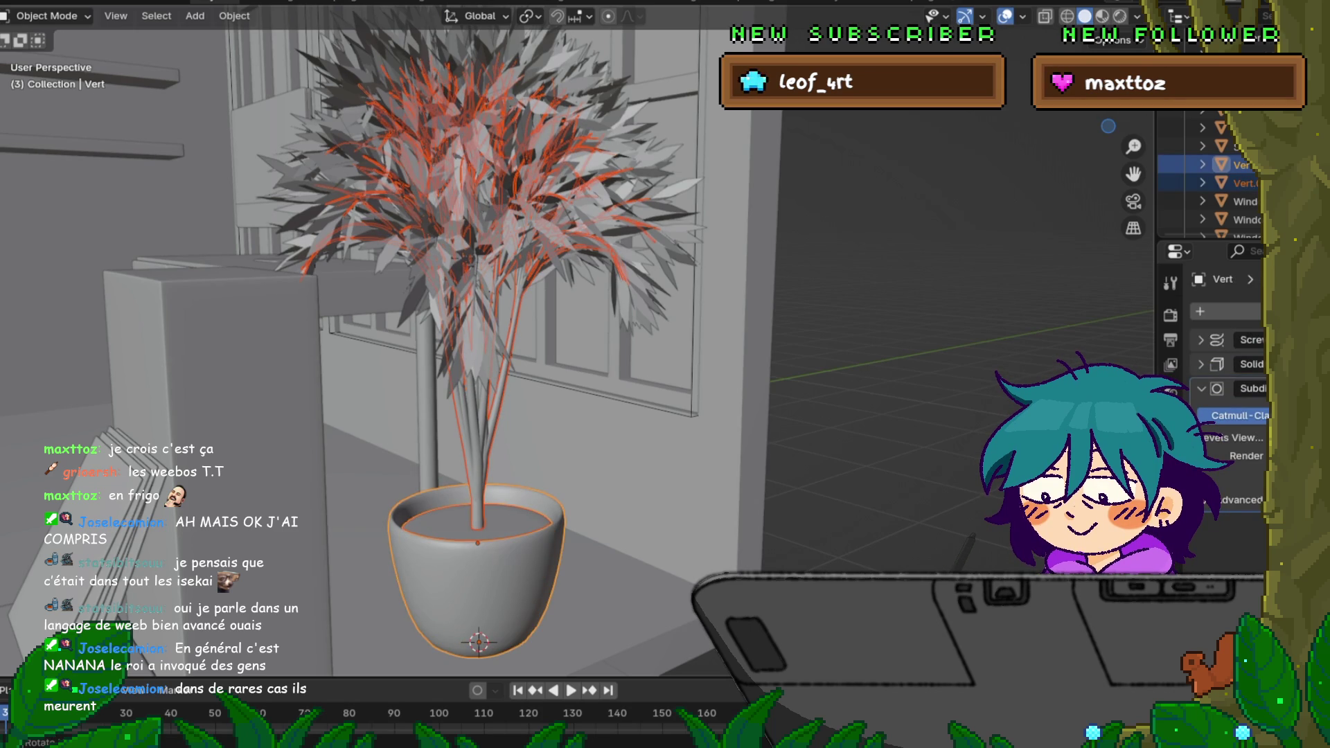
{"action": "key", "text": "ctrl+p"}
{"action": "left_click", "coordinate": [447, 523]}
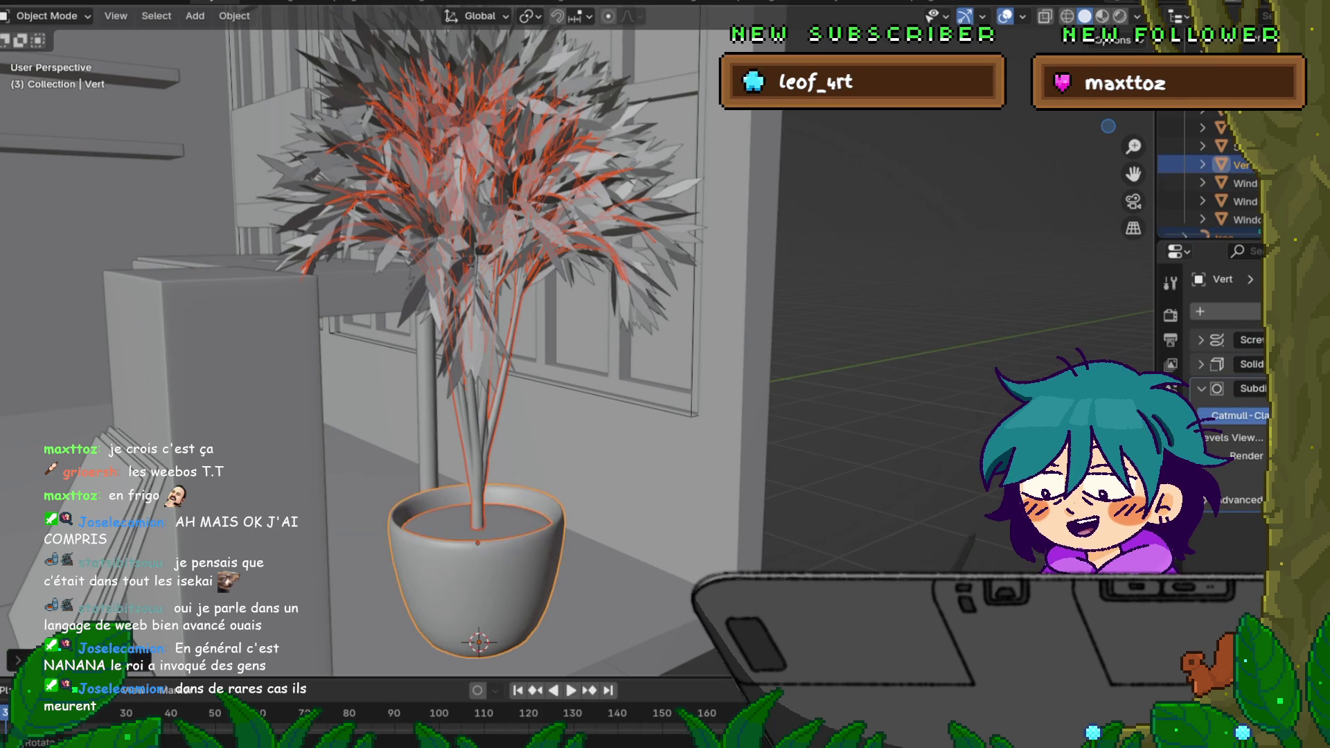
{"action": "left_click", "coordinate": [467, 561]}
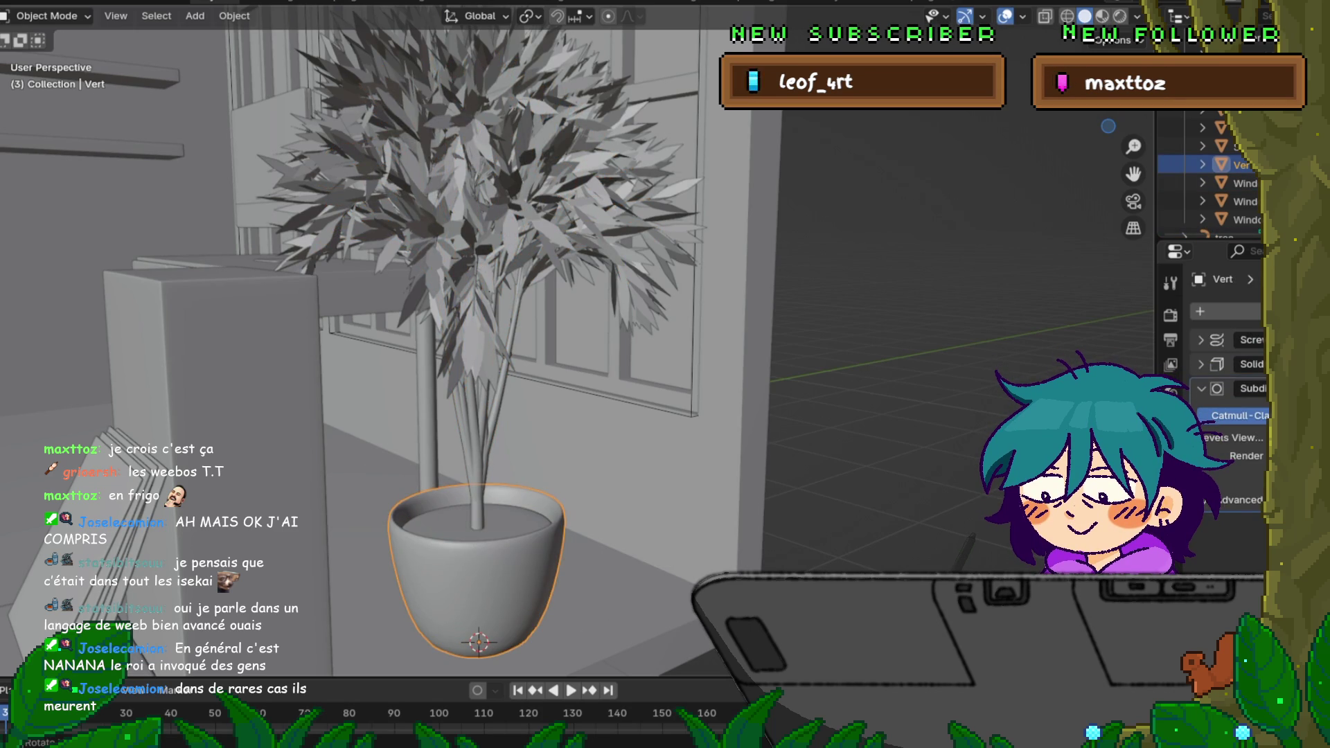
{"action": "key", "text": "g"}
{"action": "key", "text": "Escape"}
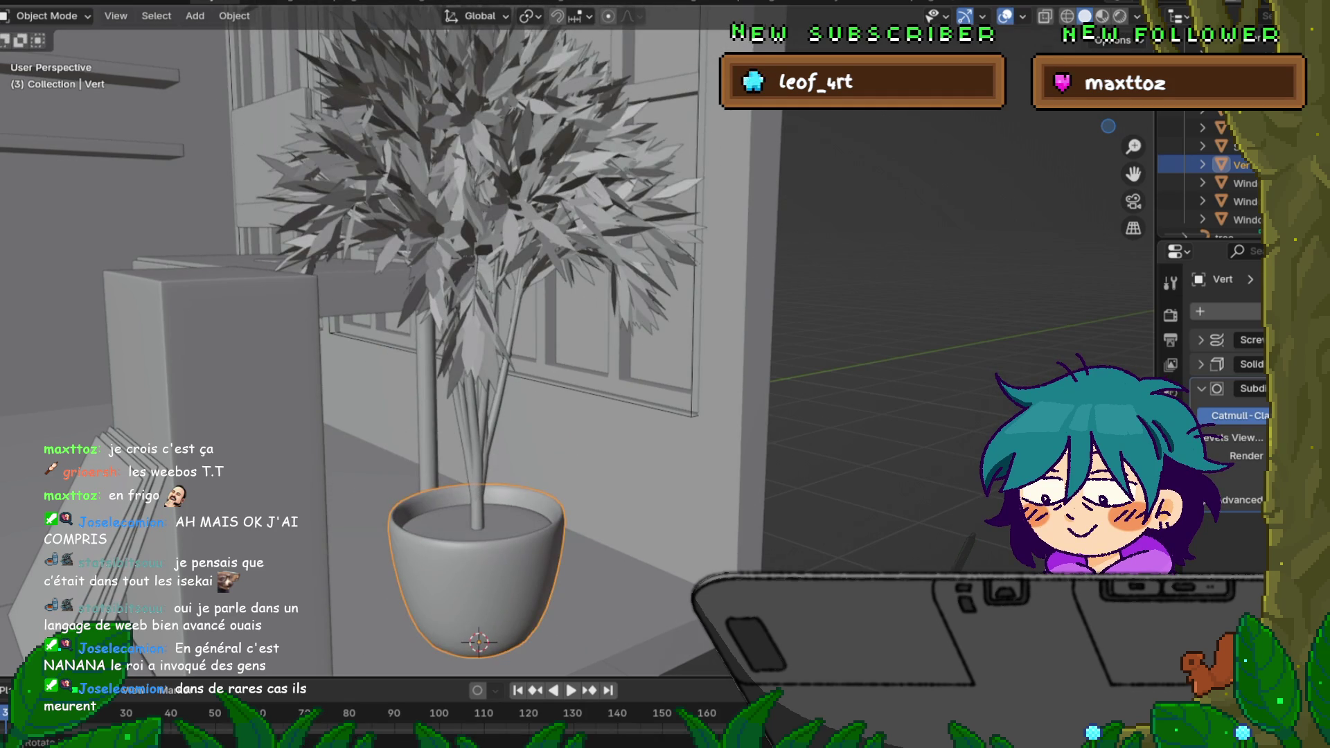
{"action": "scroll", "coordinate": [1217, 188], "scroll_direction": "down", "scroll_amount": 1}
Step: Rename the pot object to 'Plante' in the Outliner and reselect the tree
{"action": "double_click", "coordinate": [1237, 156]}
{"action": "type", "text": "lante"}
{"action": "key", "text": "Return"}
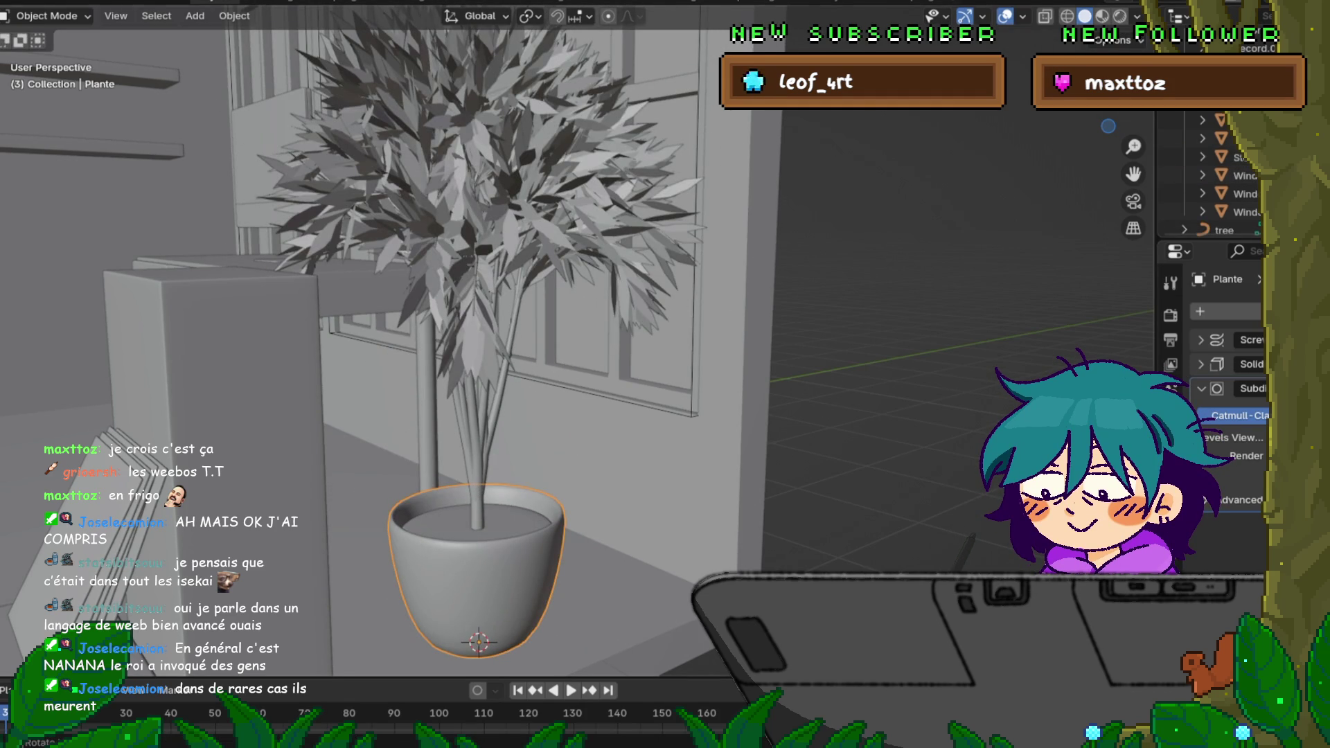
{"action": "left_click", "coordinate": [1224, 229]}
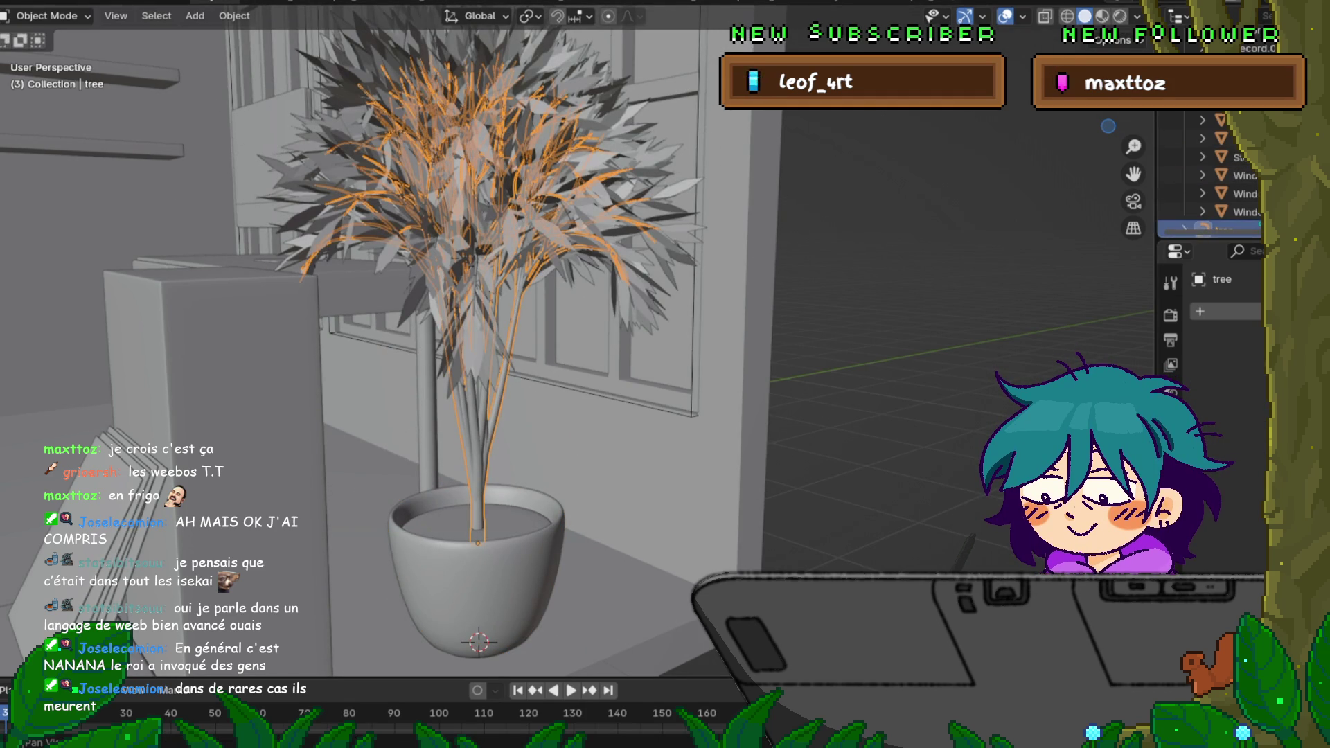
{"action": "scroll", "coordinate": [1225, 208], "scroll_direction": "down", "scroll_amount": 1}
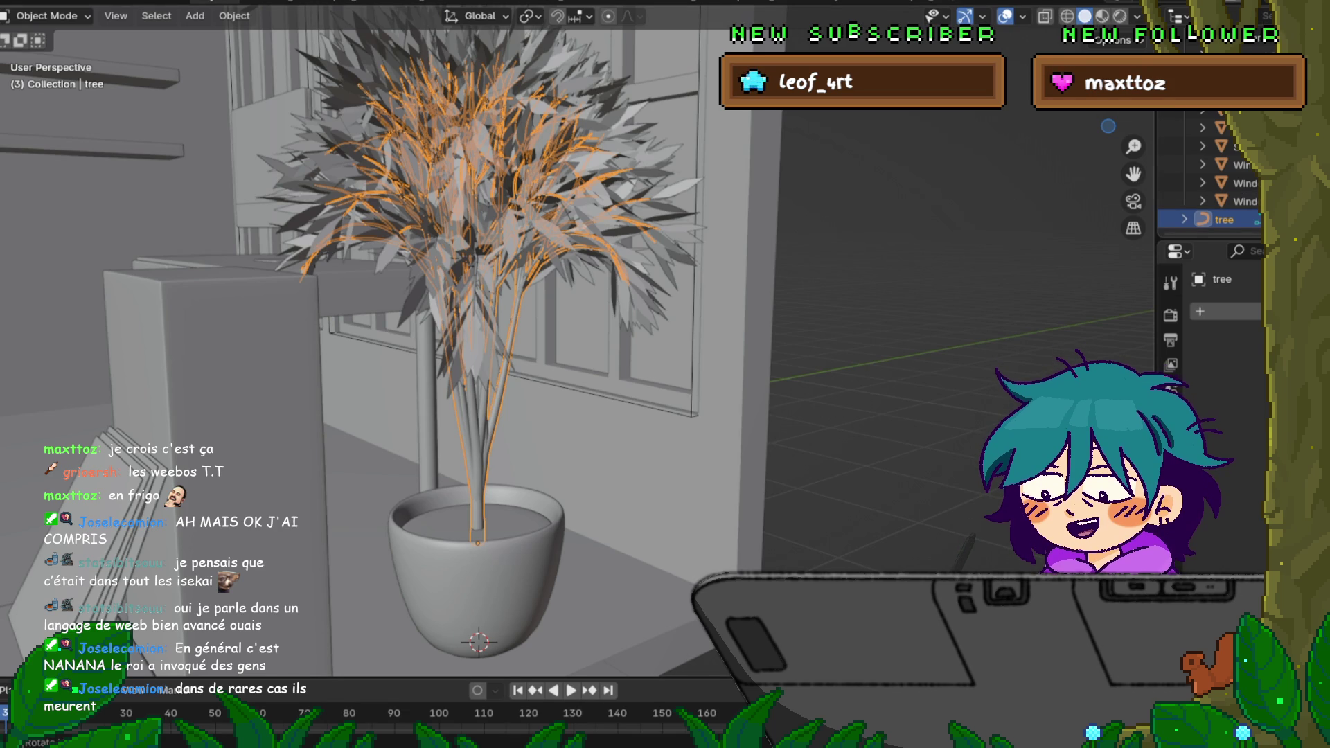
{"action": "left_click", "coordinate": [20, 2]}
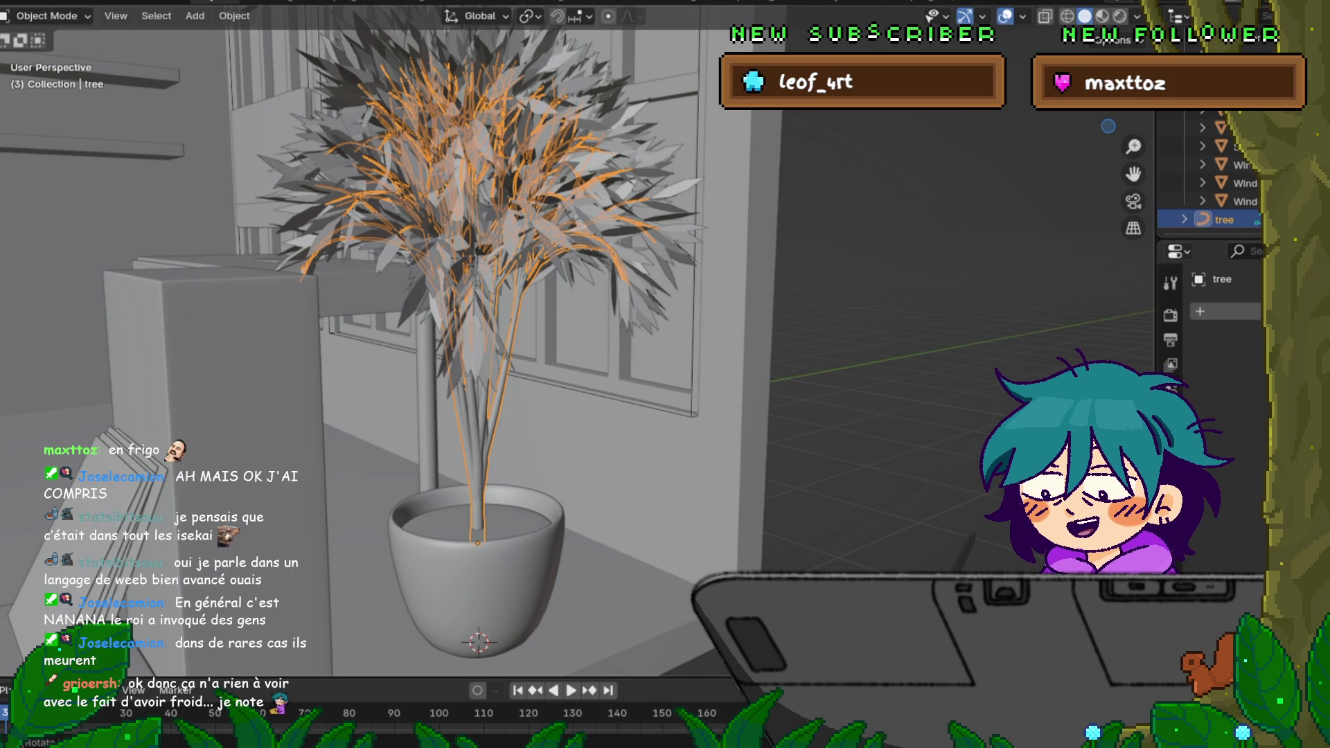
{"action": "scroll", "coordinate": [478, 375], "scroll_direction": "down", "scroll_amount": 5}
{"action": "middle_click_drag", "start_coordinate": [519, 416], "coordinate": [644, 395]}
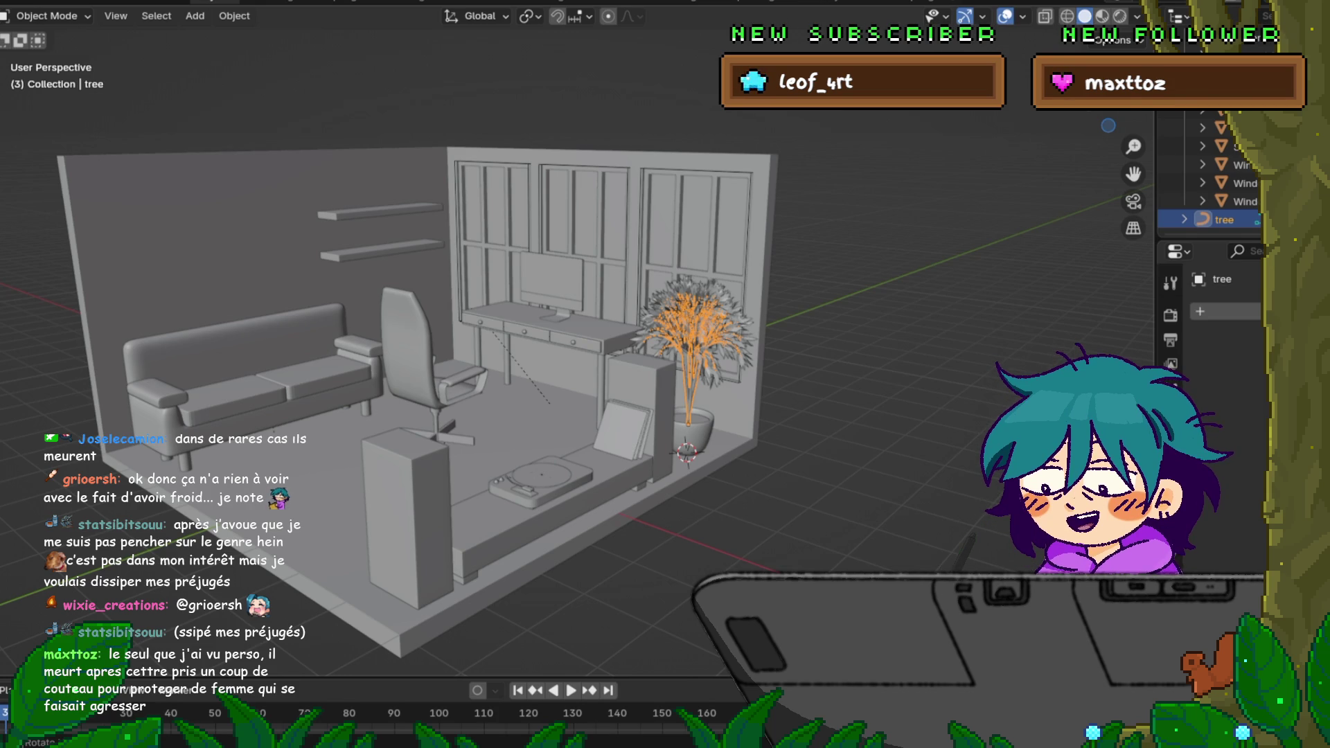
Step: Save the polygon_runway_home diorama file via File > Save
{"action": "mouse_move", "coordinate": [623, 365]}
{"action": "middle_mouse_down"}
{"action": "mouse_move", "coordinate": [636, 364]}
{"action": "mouse_move", "coordinate": [603, 373]}
{"action": "mouse_move", "coordinate": [640, 368]}
{"action": "middle_mouse_up"}
{"action": "scroll", "coordinate": [582, 375], "scroll_direction": "up", "scroll_amount": 2}
{"action": "scroll", "coordinate": [582, 374], "scroll_direction": "up", "scroll_amount": 3}
{"action": "left_click", "coordinate": [31, 3]}
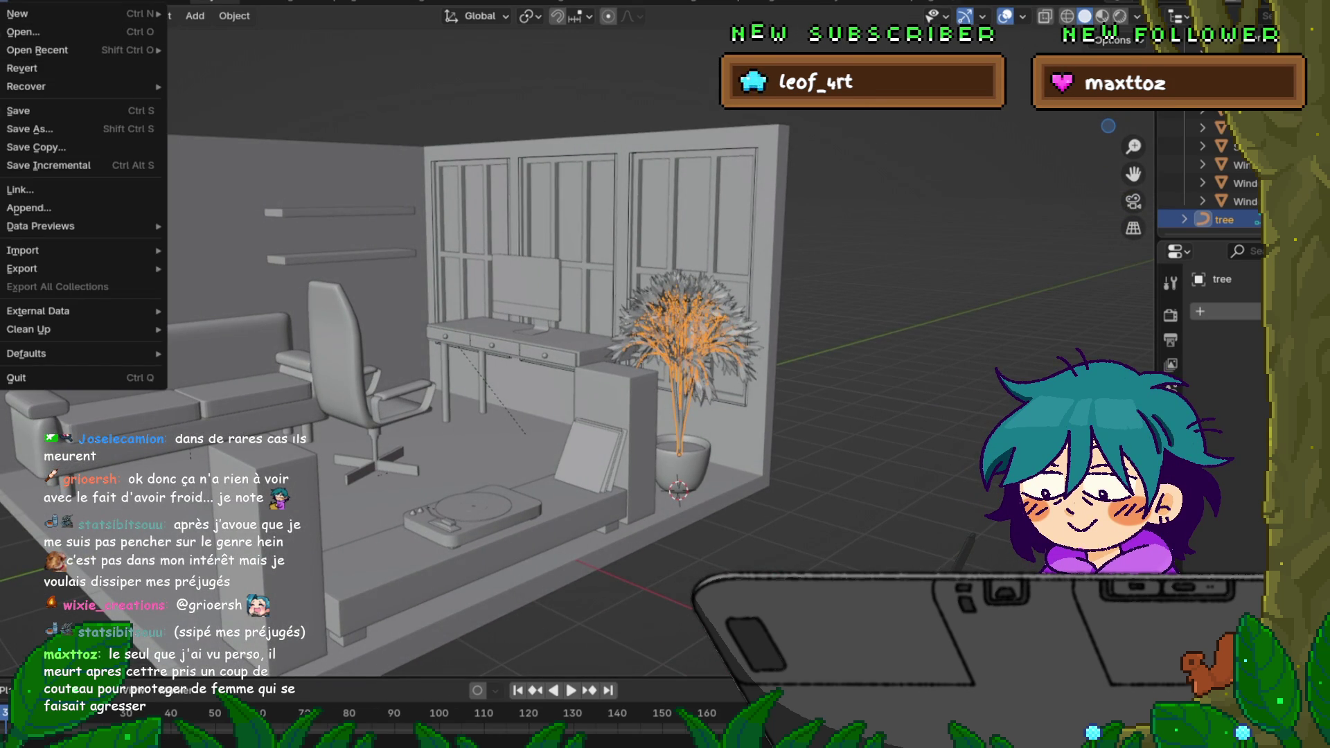
{"action": "left_click", "coordinate": [31, 111]}
{"action": "mouse_move", "coordinate": [499, 375]}
{"action": "middle_mouse_down"}
{"action": "mouse_move", "coordinate": [561, 375]}
{"action": "mouse_move", "coordinate": [520, 343]}
{"action": "mouse_move", "coordinate": [489, 369]}
{"action": "mouse_move", "coordinate": [501, 374]}
{"action": "middle_mouse_up"}
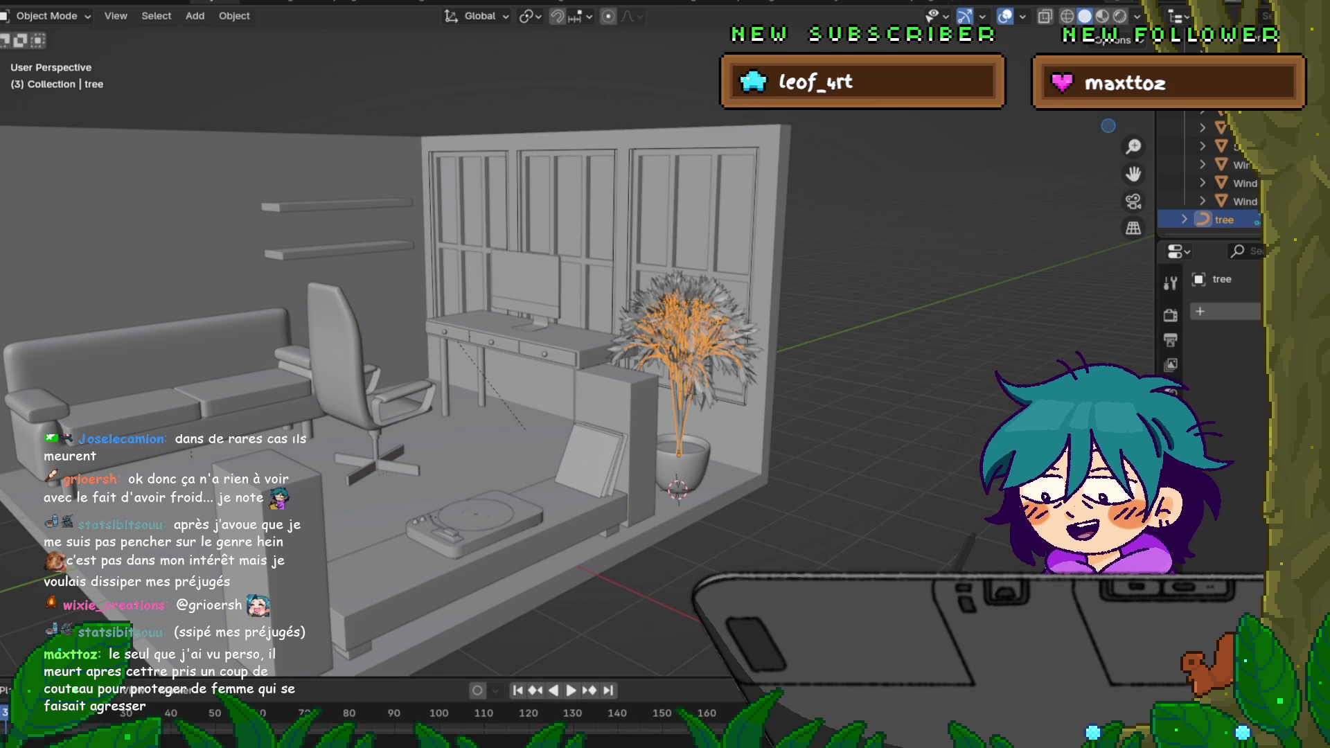
{"action": "mouse_move", "coordinate": [582, 395]}
{"action": "middle_mouse_down", "text": "shift"}
{"action": "mouse_move", "coordinate": [696, 380]}
{"action": "mouse_move", "coordinate": [645, 436]}
{"action": "middle_mouse_up", "text": "shift"}
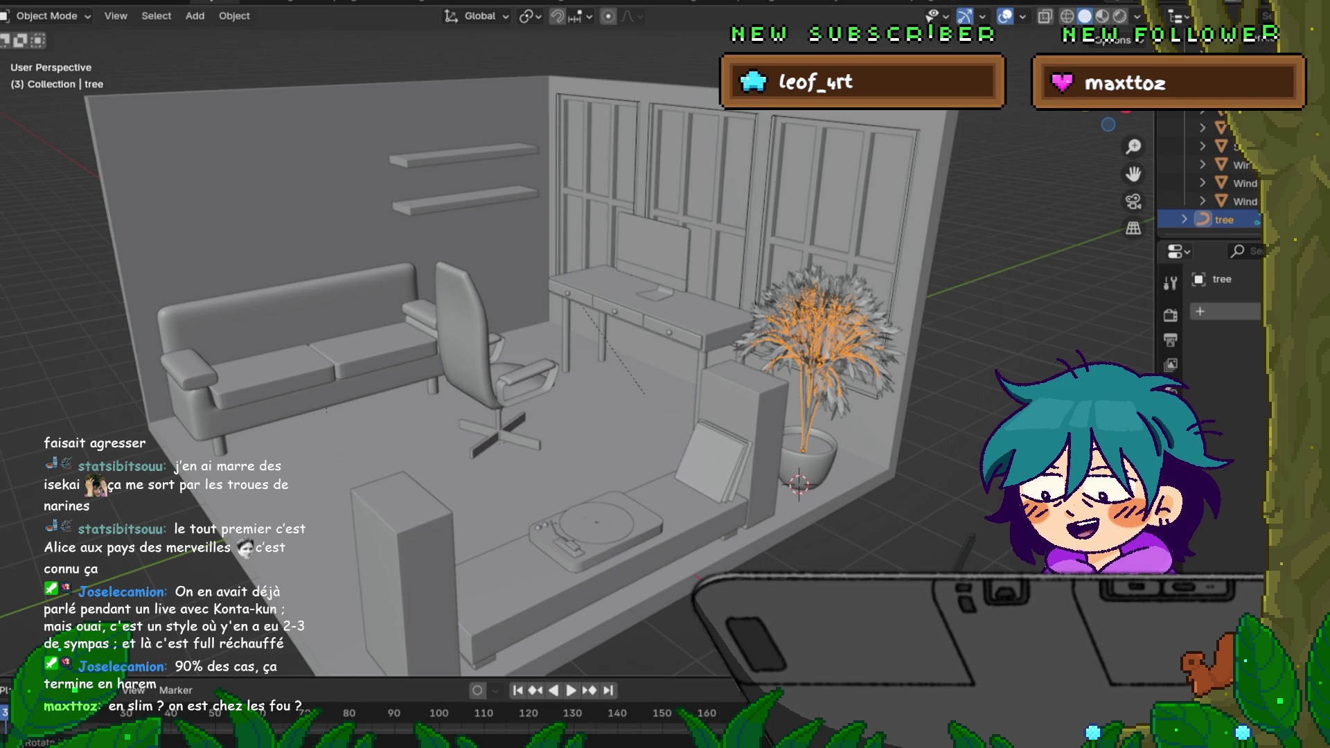
{"action": "left_click", "coordinate": [16, 3]}
Step: Save the diorama file once more and orbit to a frontal view of the room
{"action": "left_click", "coordinate": [31, 111]}
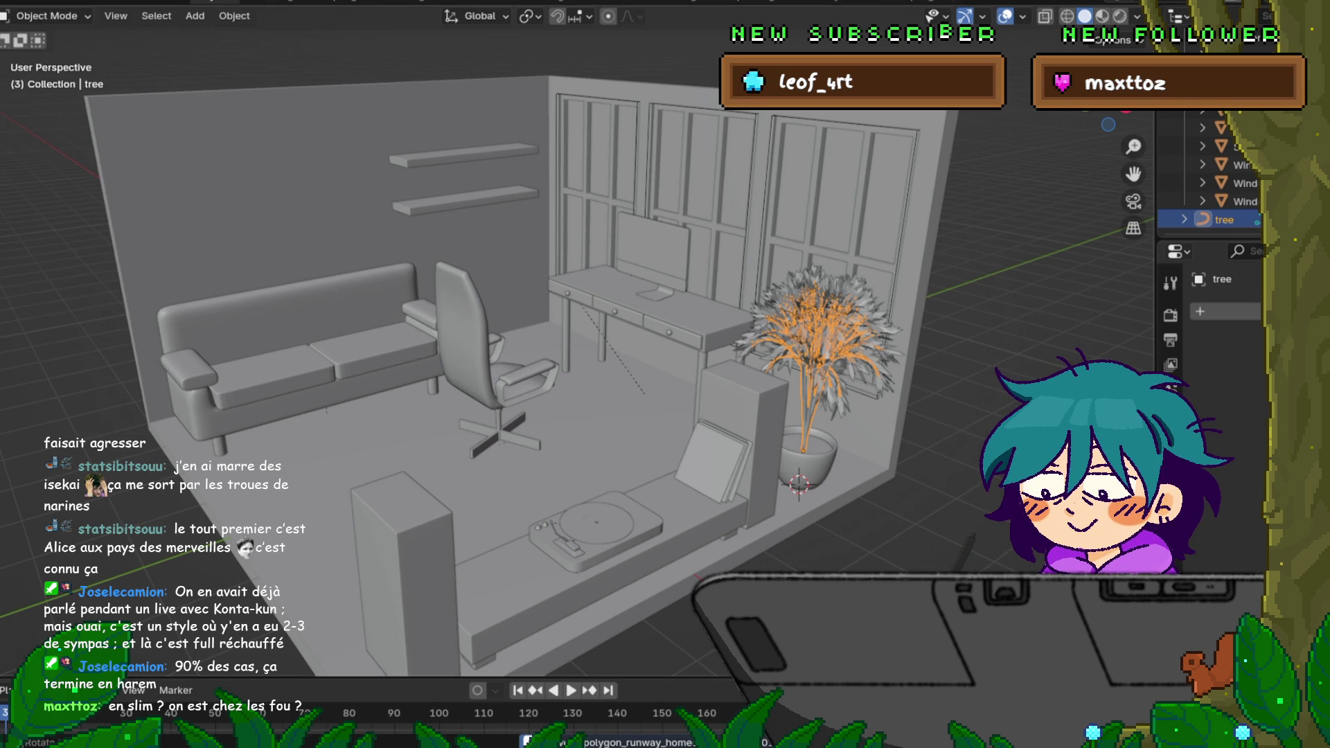
{"action": "middle_click_drag", "start_coordinate": [666, 374], "coordinate": [582, 353]}
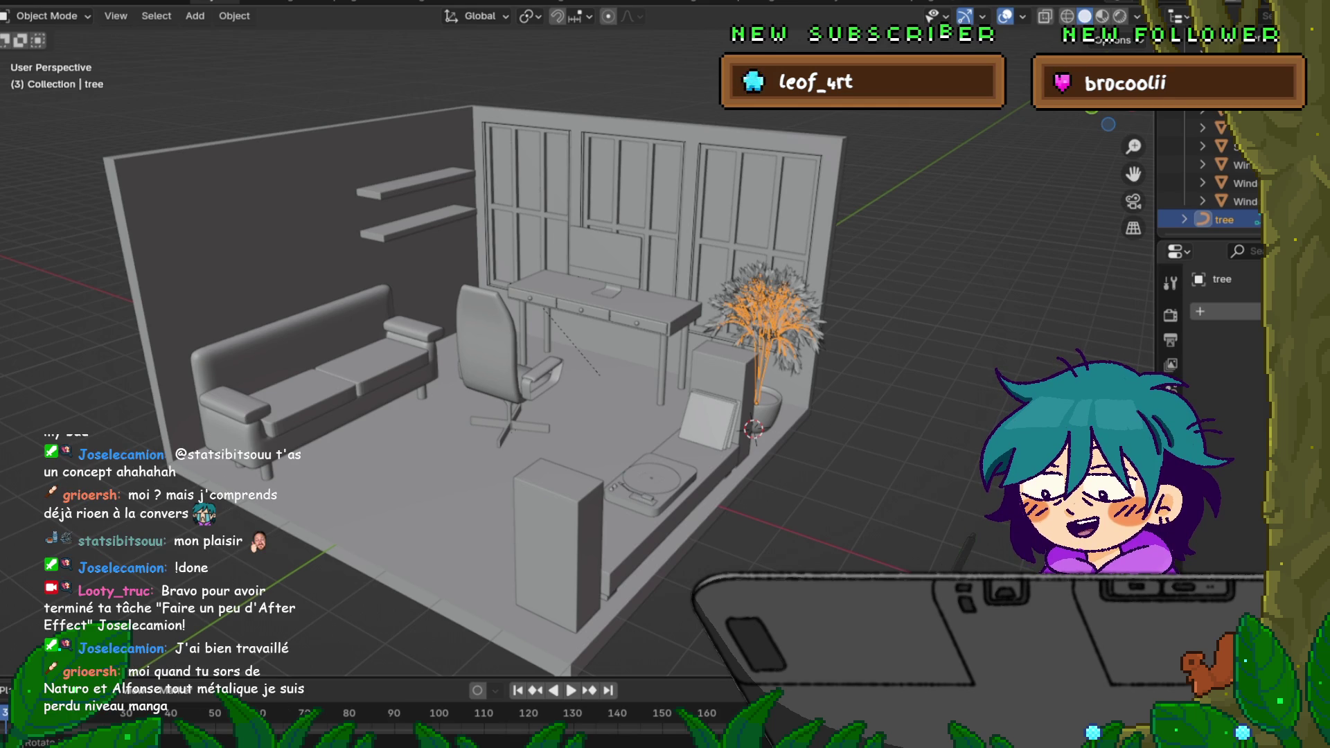
{"action": "middle_click_drag", "start_coordinate": [666, 374], "coordinate": [582, 395]}
{"action": "scroll", "coordinate": [623, 385], "scroll_direction": "up", "scroll_amount": 3}
{"action": "scroll", "coordinate": [582, 396], "scroll_direction": "up", "scroll_amount": 3}
{"action": "middle_click_drag", "start_coordinate": [665, 374], "coordinate": [728, 374]}
{"action": "scroll", "coordinate": [728, 375], "scroll_direction": "down", "scroll_amount": 2}
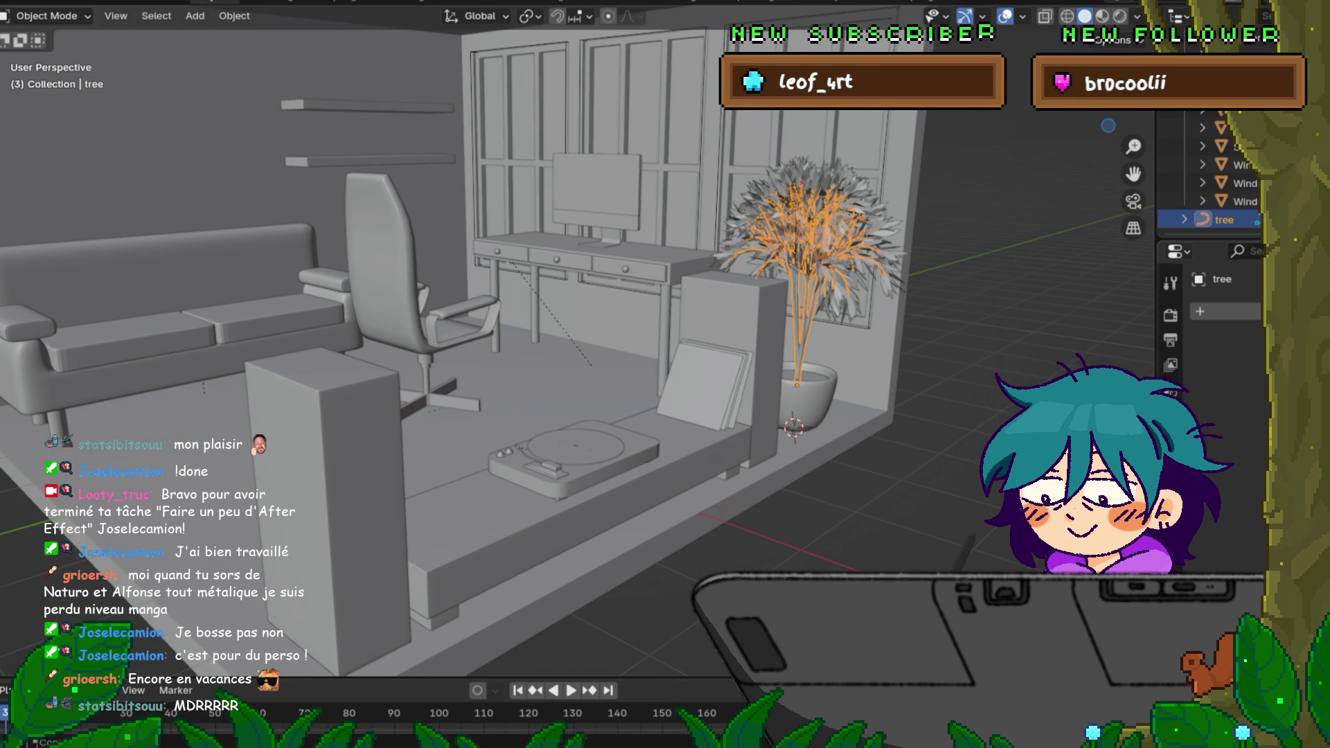
Step: Save the .blend file via File > Save while reviewing the room from new angles
{"action": "middle_click_drag", "start_coordinate": [572, 364], "coordinate": [624, 416], "text": "shift"}
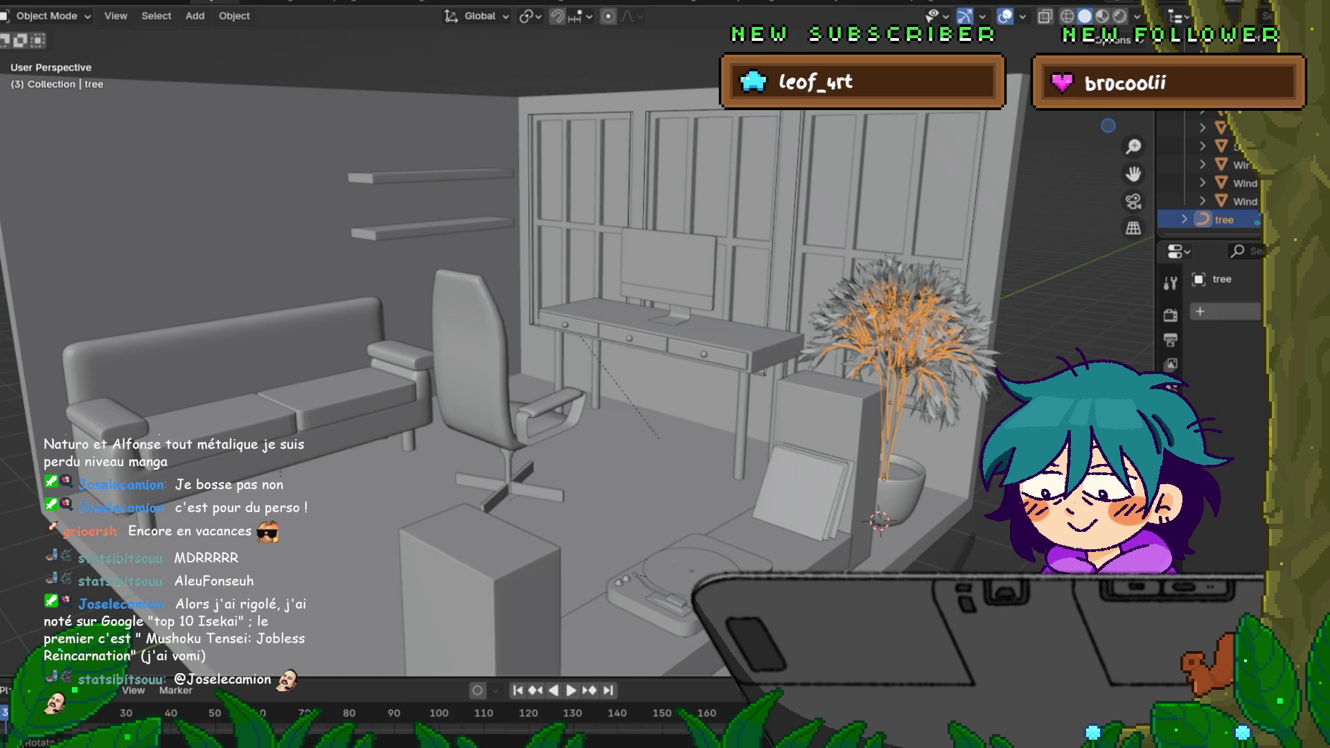
{"action": "middle_click_drag", "start_coordinate": [666, 374], "coordinate": [561, 354]}
{"action": "middle_click_drag", "start_coordinate": [666, 374], "coordinate": [624, 363]}
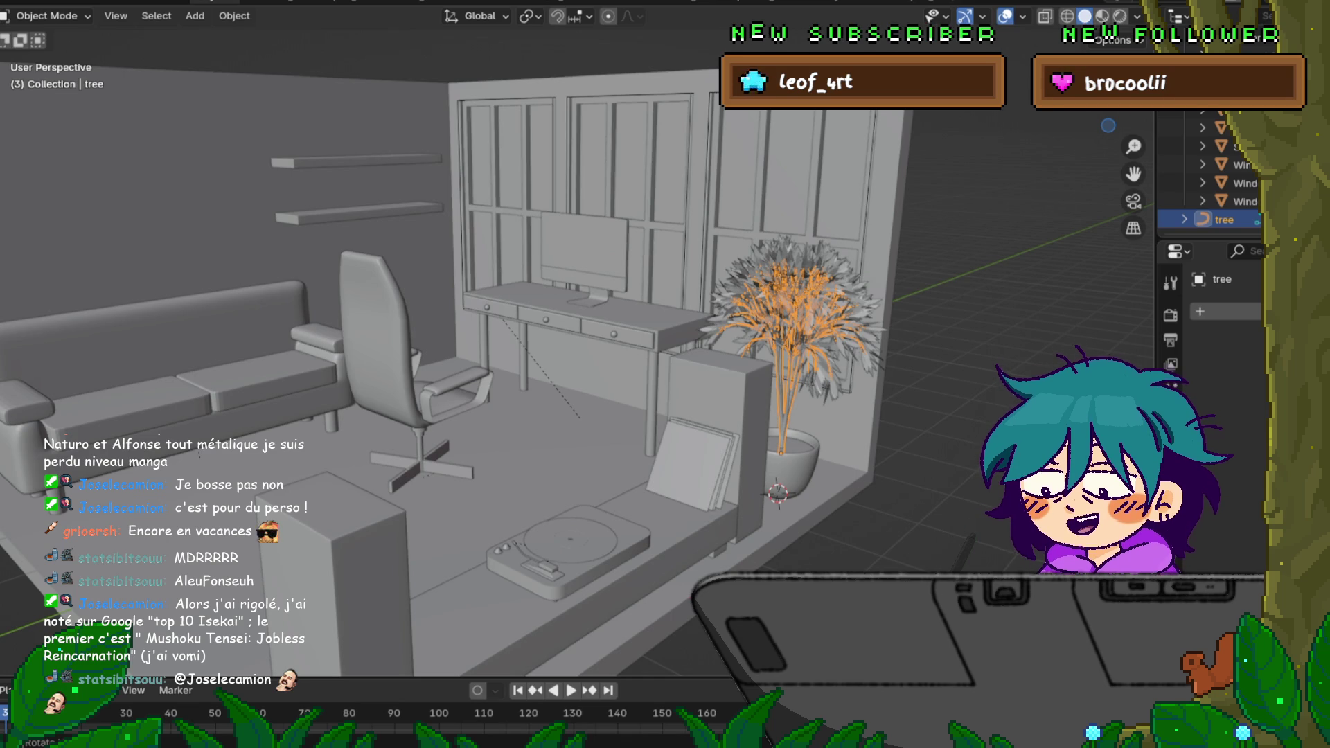
{"action": "left_click", "coordinate": [22, 2]}
{"action": "left_click", "coordinate": [32, 110]}
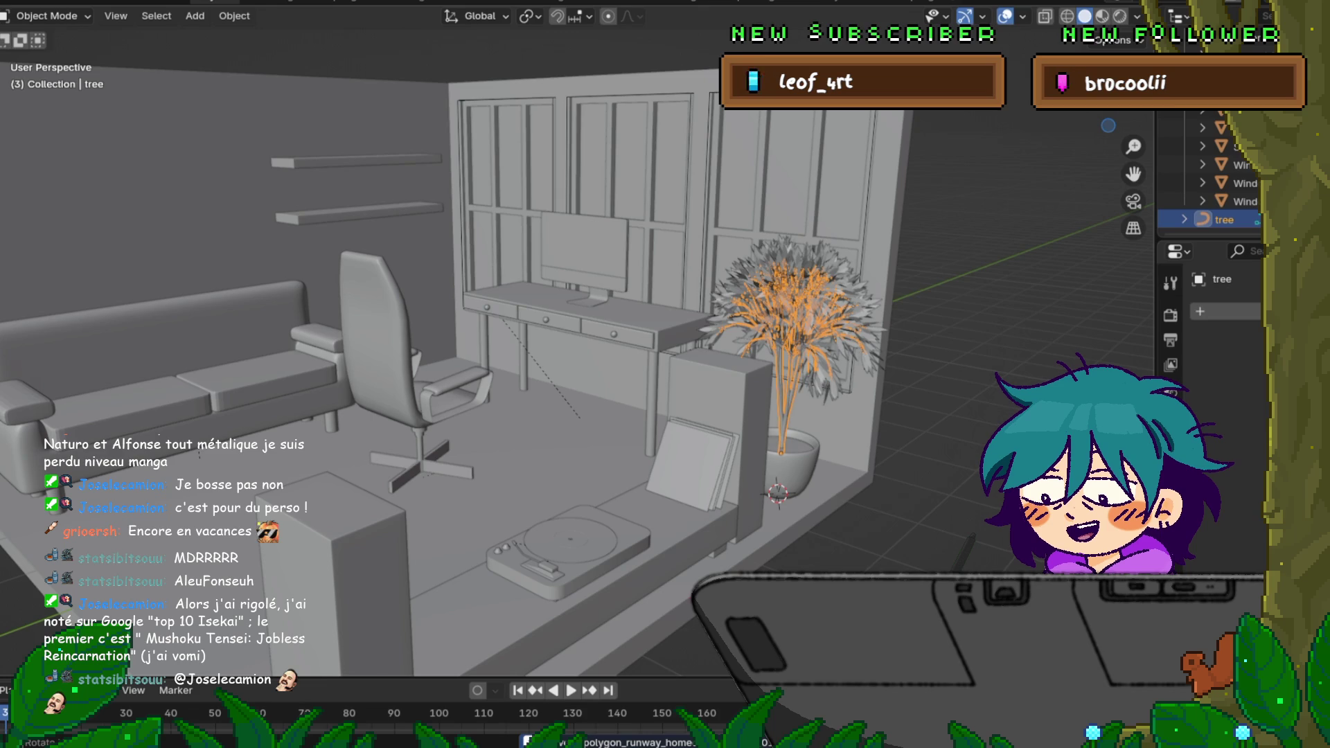
{"action": "middle_click_drag", "start_coordinate": [623, 374], "coordinate": [583, 364]}
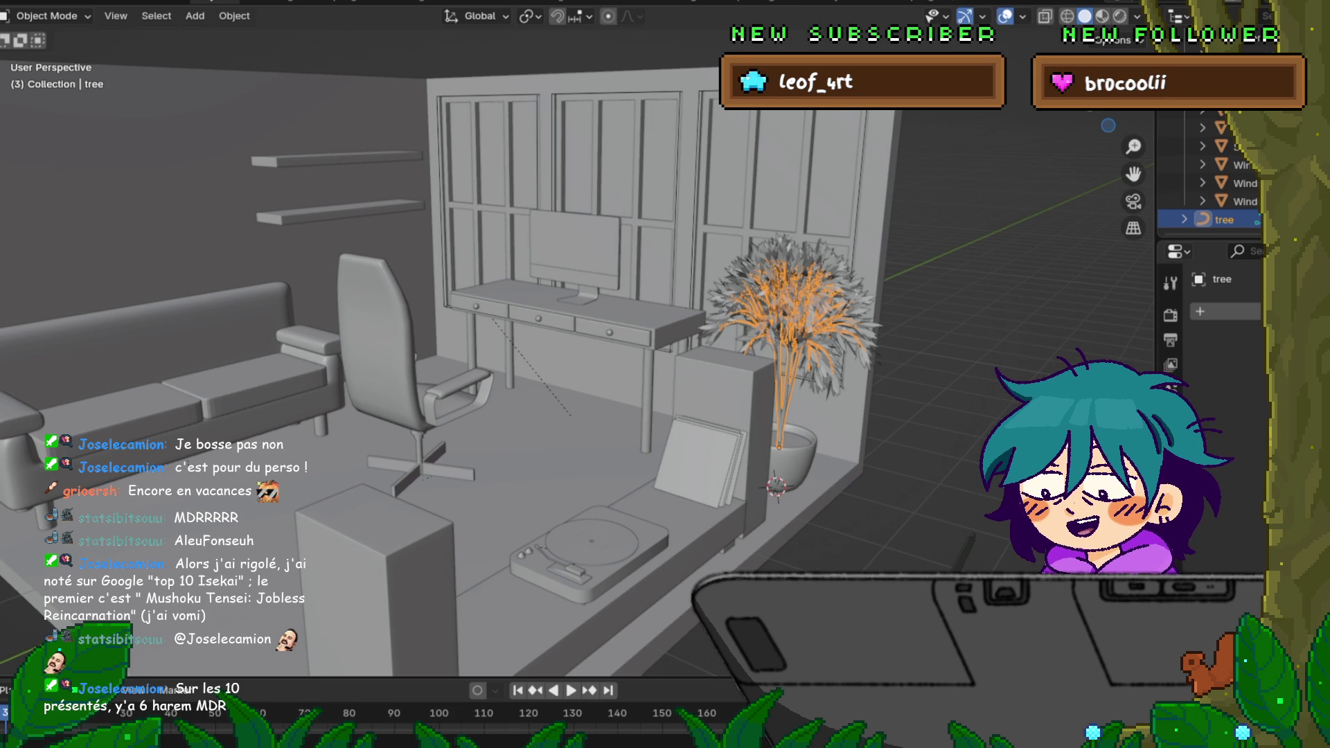
{"action": "middle_click_drag", "start_coordinate": [583, 312], "coordinate": [598, 312]}
{"action": "middle_click_drag", "start_coordinate": [624, 364], "coordinate": [479, 357]}
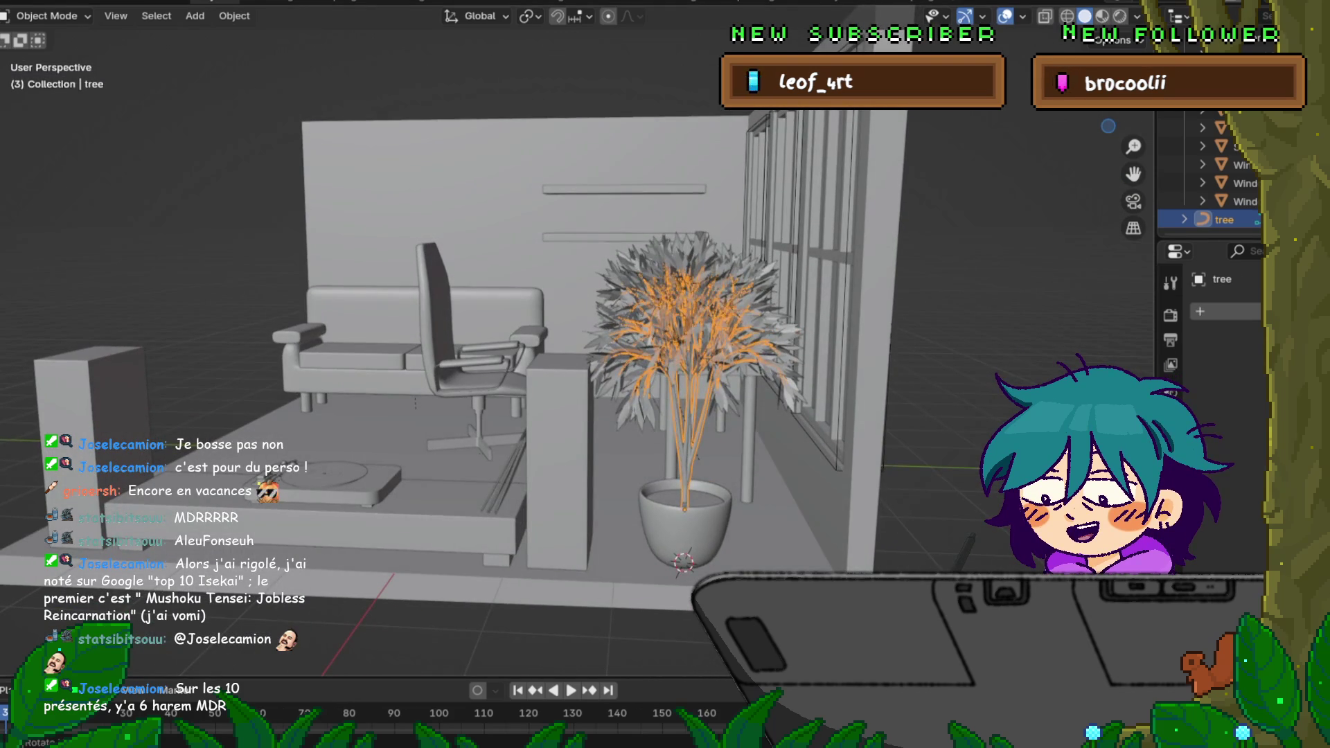
Step: Move the potted plant along the global Y axis toward the window wall corner
{"action": "left_click", "coordinate": [686, 525]}
{"action": "key", "text": "g"}
{"action": "key", "text": "y"}
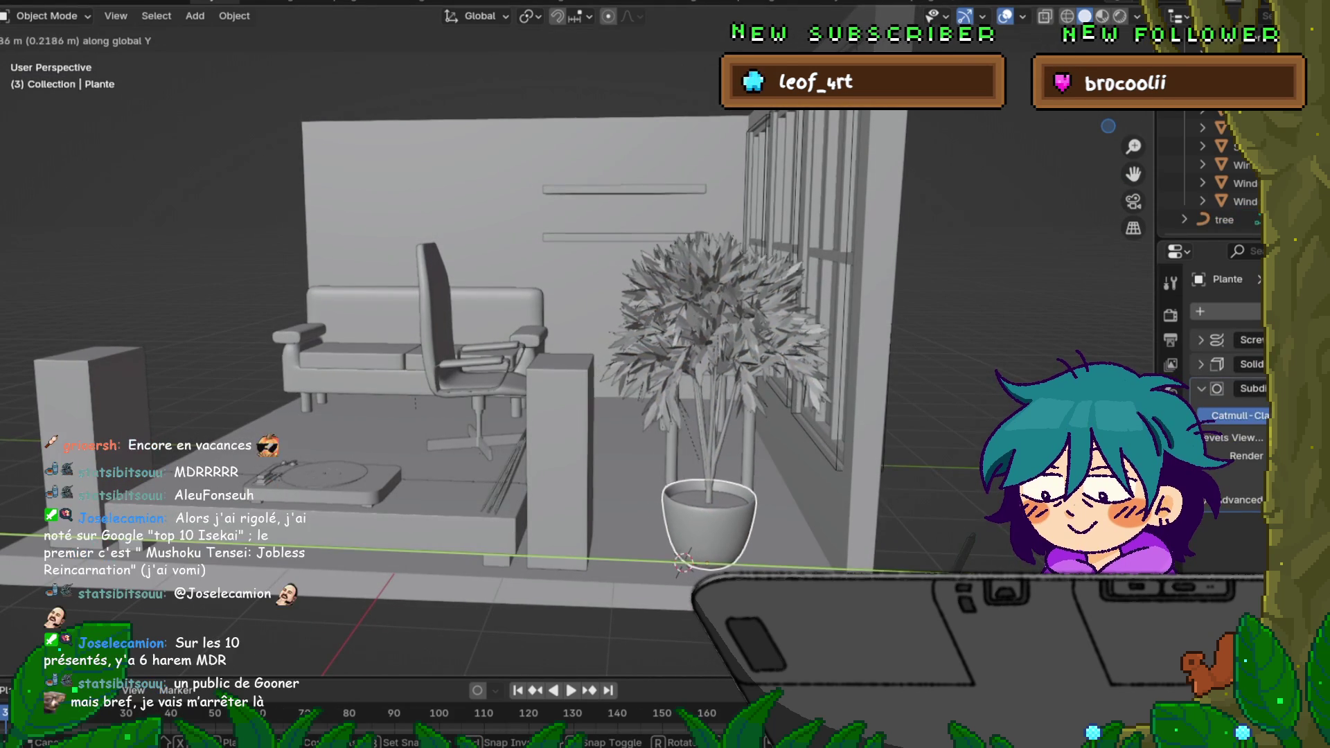
{"action": "left_click", "coordinate": [962, 551]}
{"action": "mouse_move", "coordinate": [962, 551]}
{"action": "middle_mouse_down"}
{"action": "mouse_move", "coordinate": [998, 550]}
{"action": "mouse_move", "coordinate": [967, 546]}
{"action": "middle_mouse_up"}
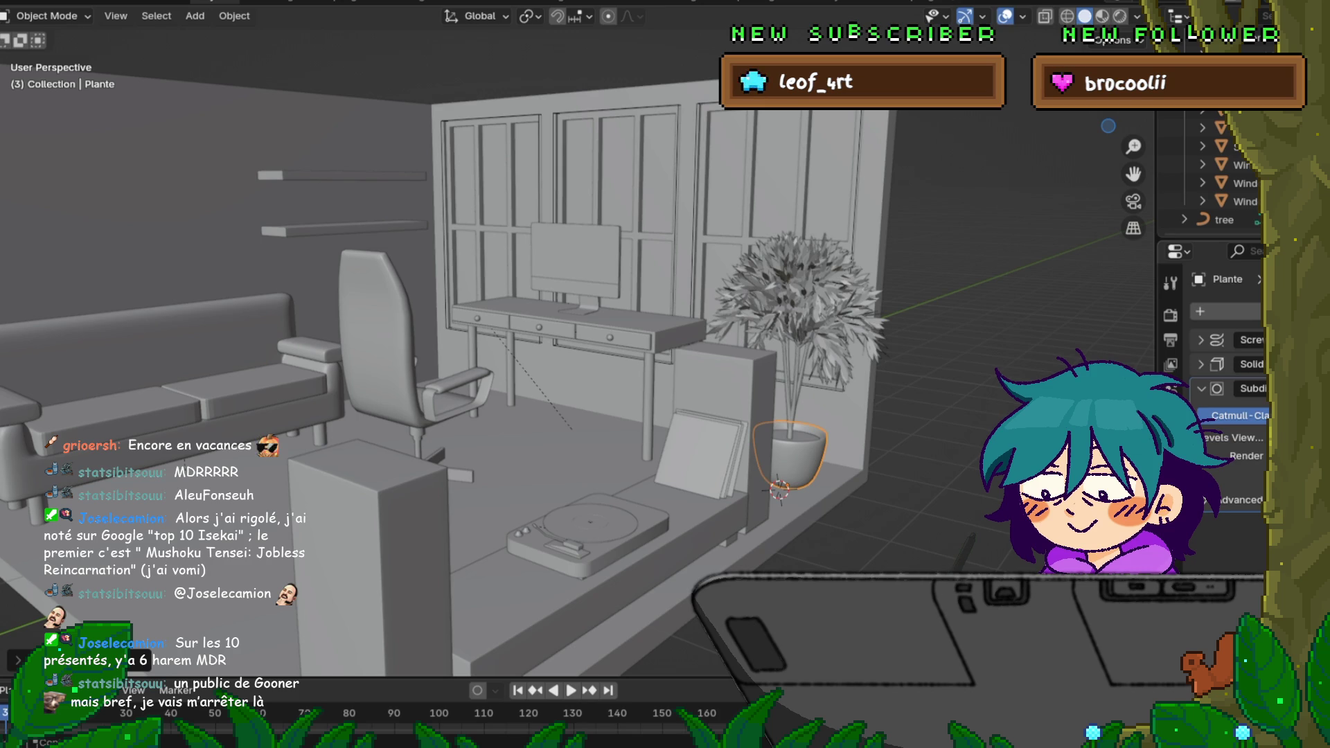
Step: Cancel a resize of the plant to keep its size, then nudge it along the global X axis
{"action": "middle_click_drag", "start_coordinate": [623, 417], "coordinate": [686, 411]}
{"action": "key", "text": "KP_Decimal"}
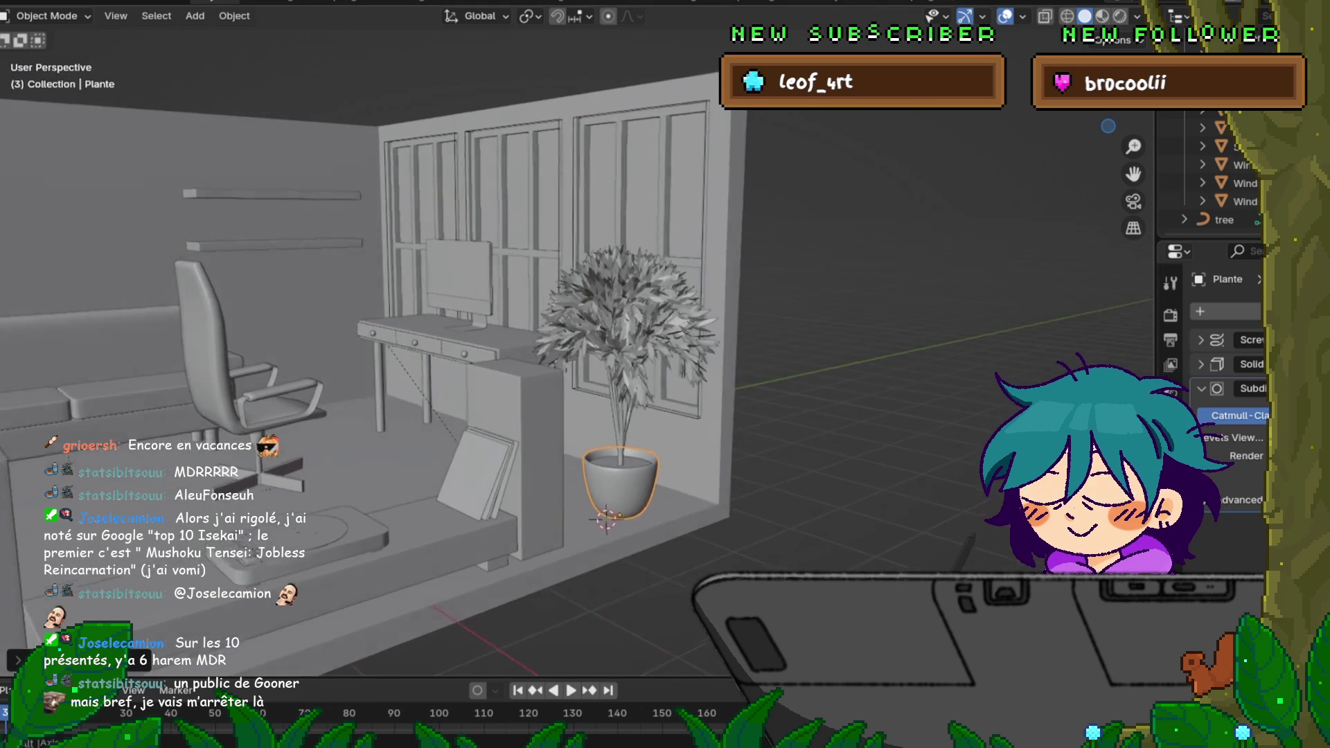
{"action": "key", "text": "s"}
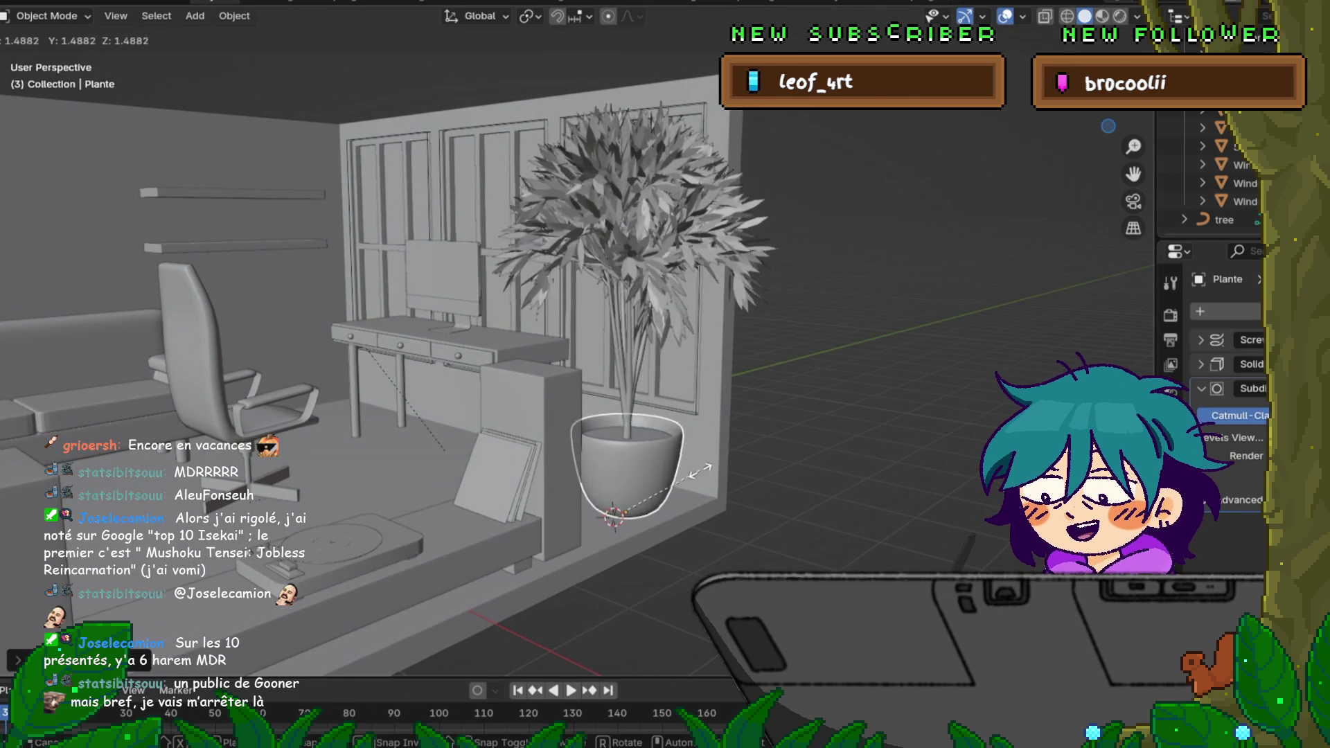
{"action": "key", "text": "Escape"}
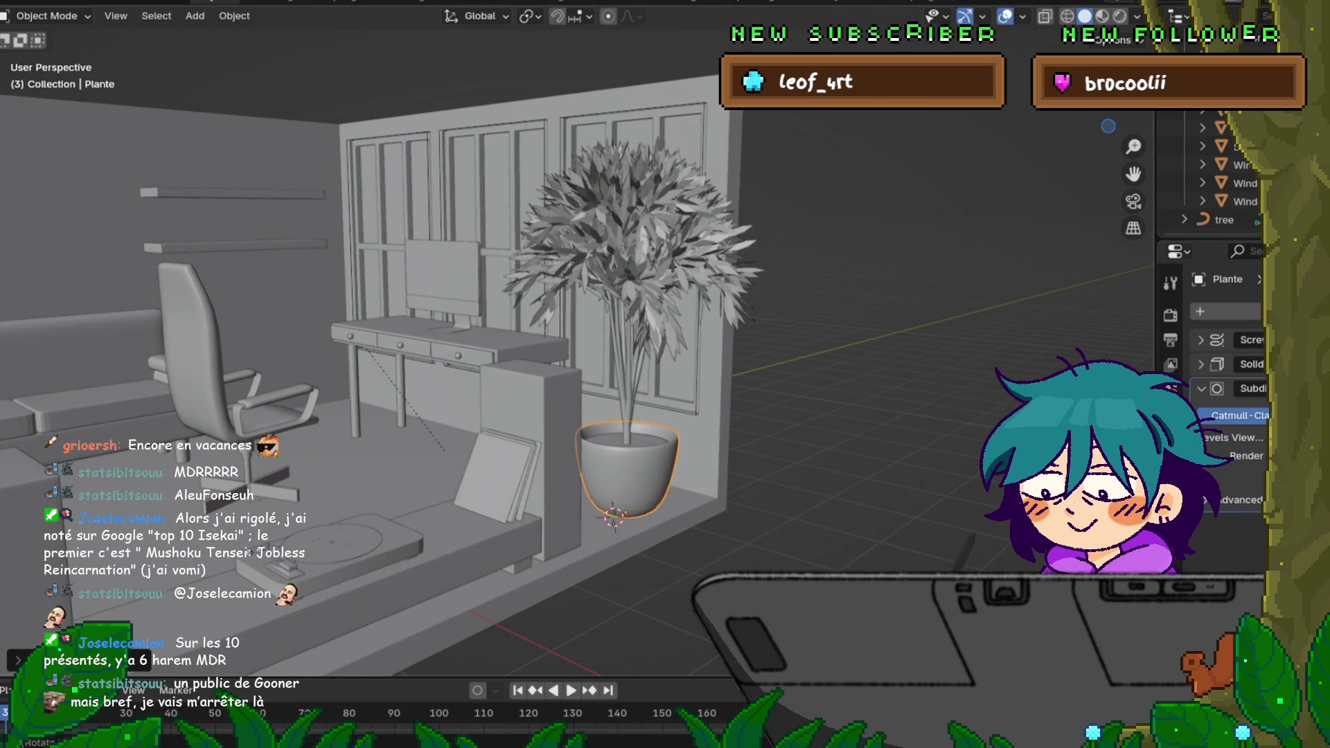
{"action": "scroll", "coordinate": [624, 416], "scroll_direction": "down", "scroll_amount": 4}
{"action": "mouse_move", "coordinate": [624, 416]}
{"action": "middle_mouse_down"}
{"action": "mouse_move", "coordinate": [540, 422]}
{"action": "mouse_move", "coordinate": [541, 343]}
{"action": "middle_mouse_up"}
{"action": "key", "text": "r"}
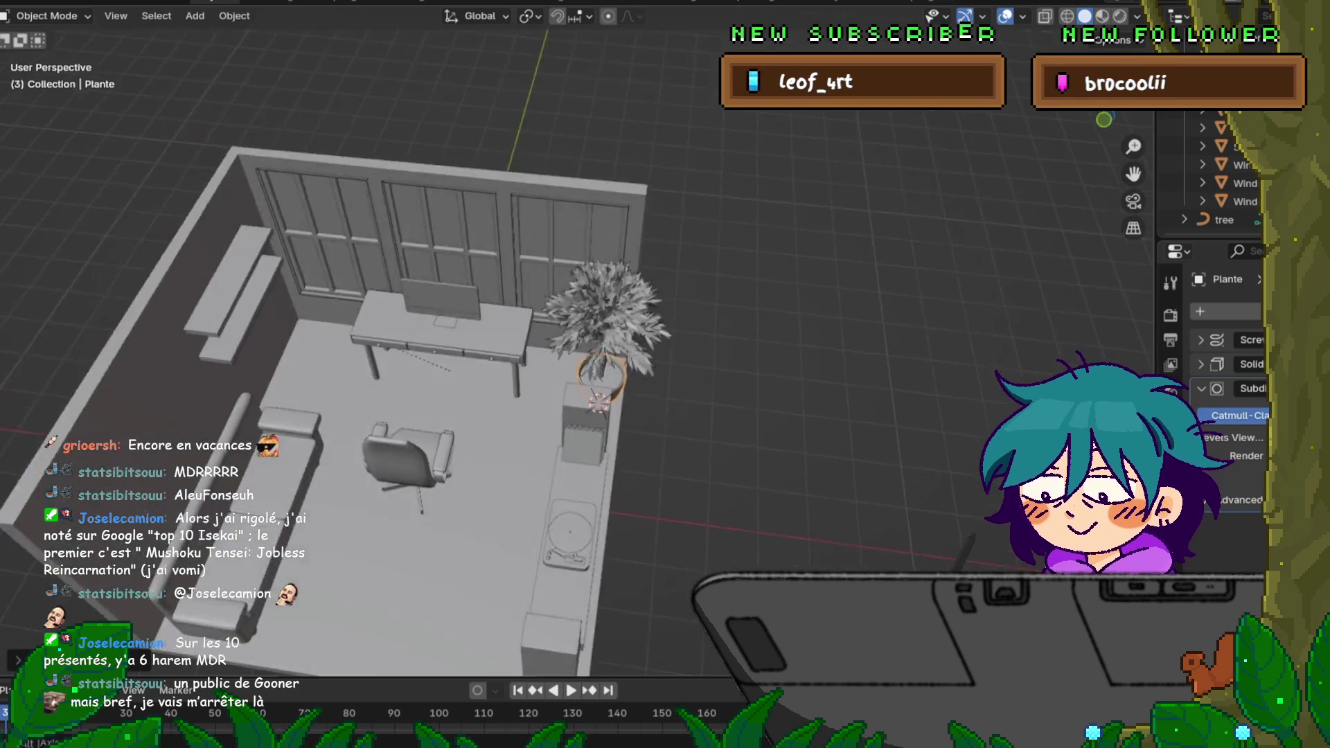
{"action": "key", "text": "g"}
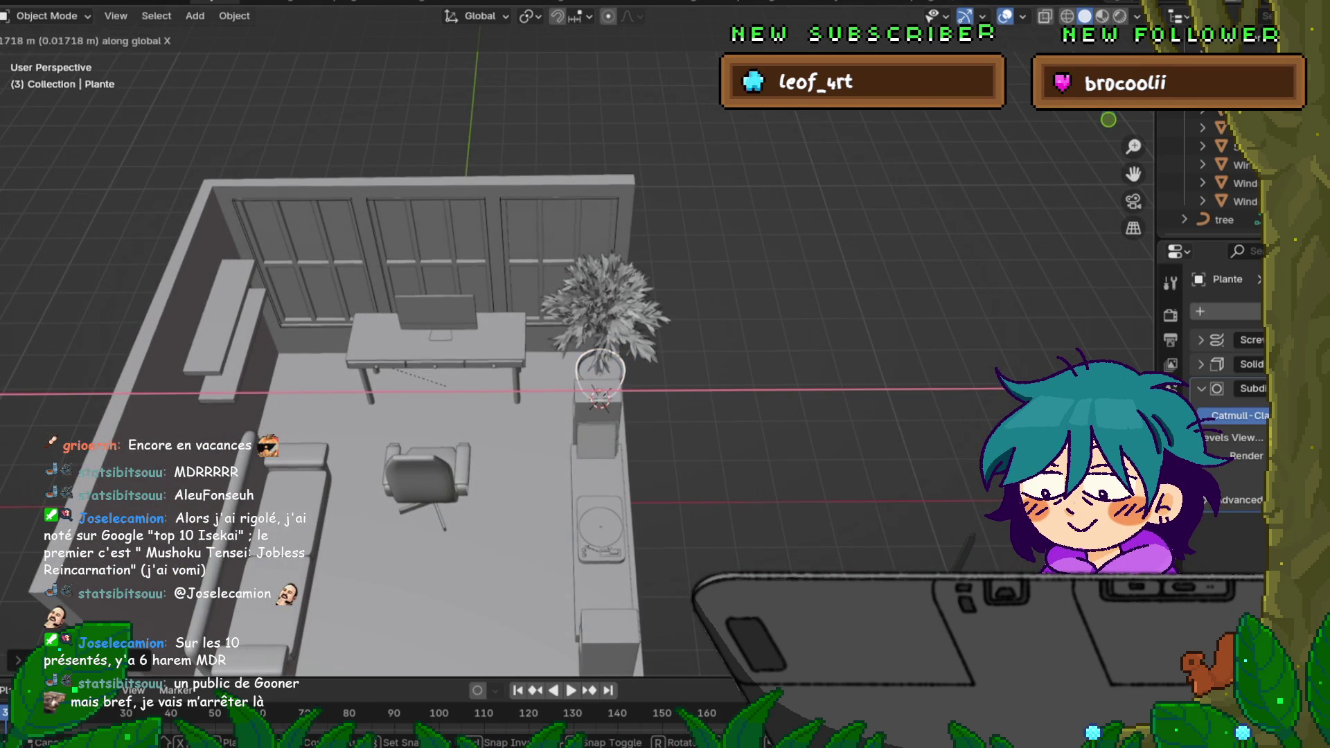
{"action": "key", "text": "Return"}
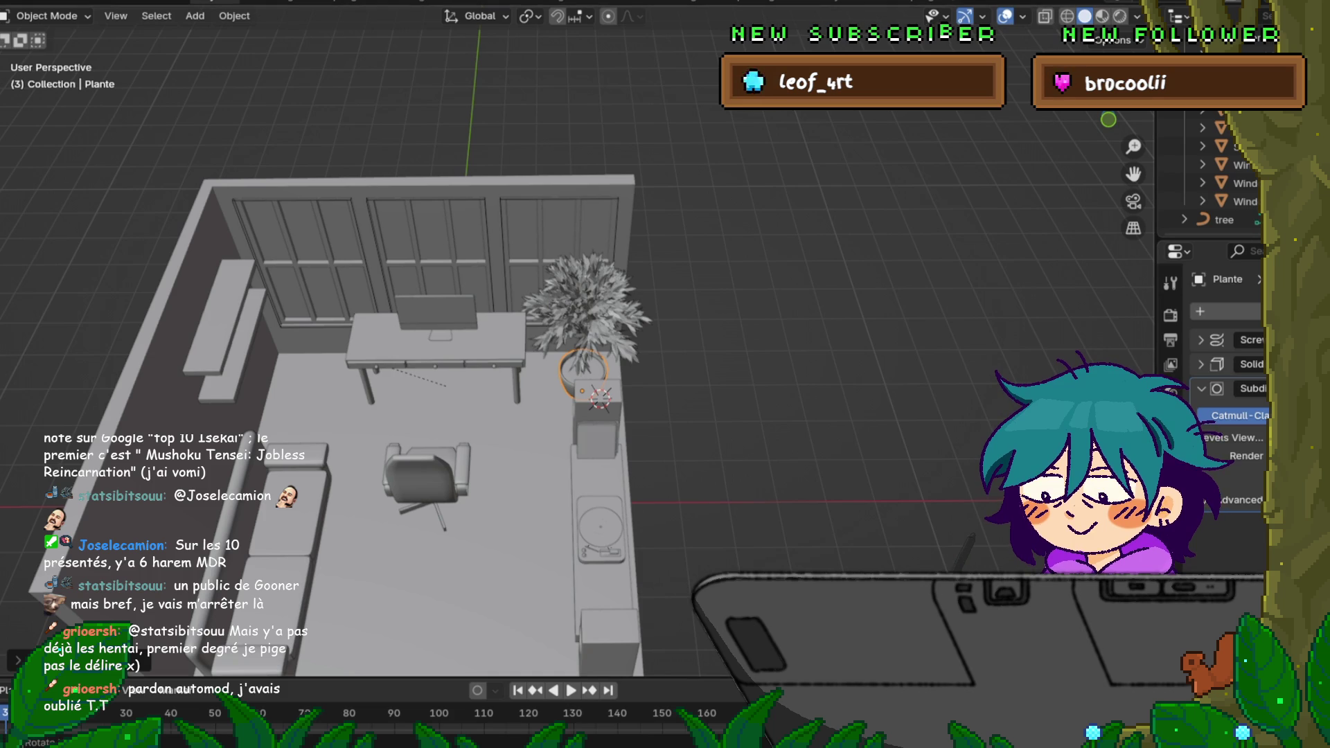
Step: Save the diorama with the plant in its new position via File > Save
{"action": "middle_click_drag", "start_coordinate": [519, 417], "coordinate": [582, 312]}
{"action": "middle_click_drag", "start_coordinate": [416, 416], "coordinate": [541, 384]}
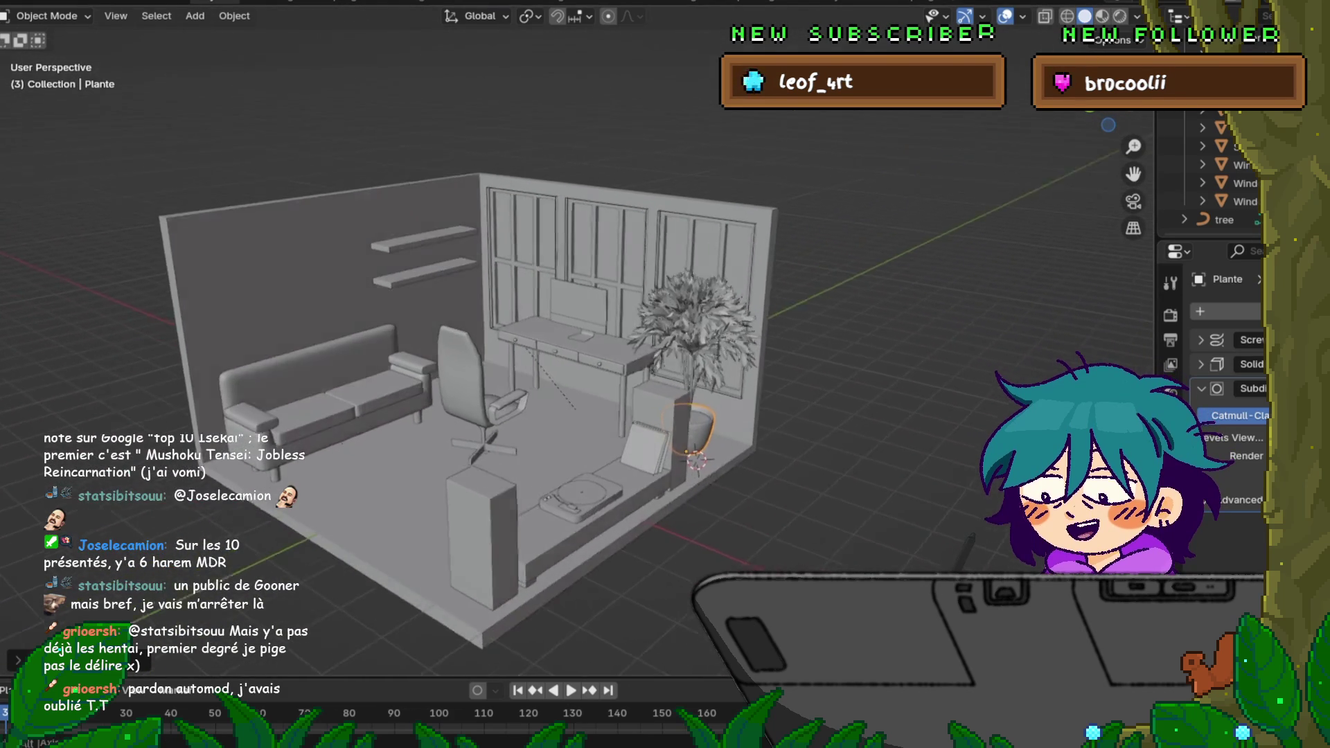
{"action": "left_click", "coordinate": [21, 2]}
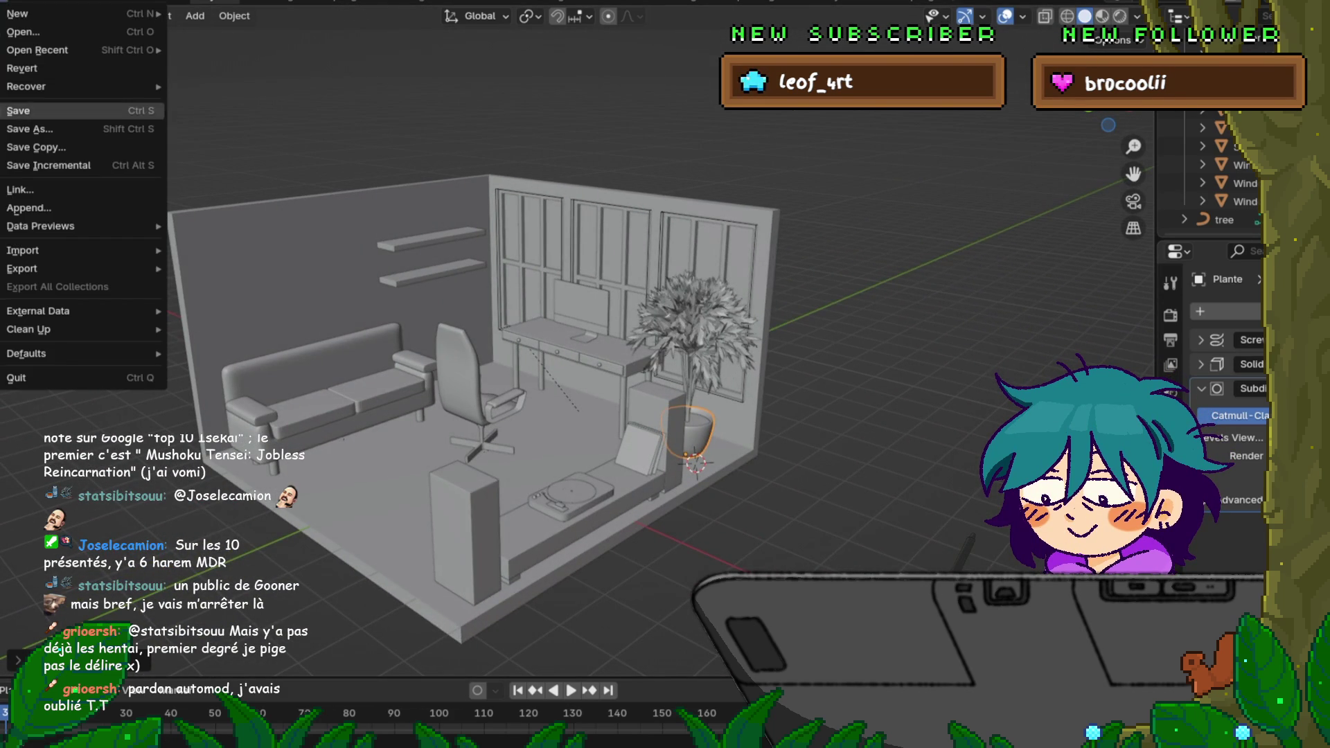
{"action": "left_click", "coordinate": [21, 110]}
{"action": "scroll", "coordinate": [520, 395], "scroll_direction": "up", "scroll_amount": 2}
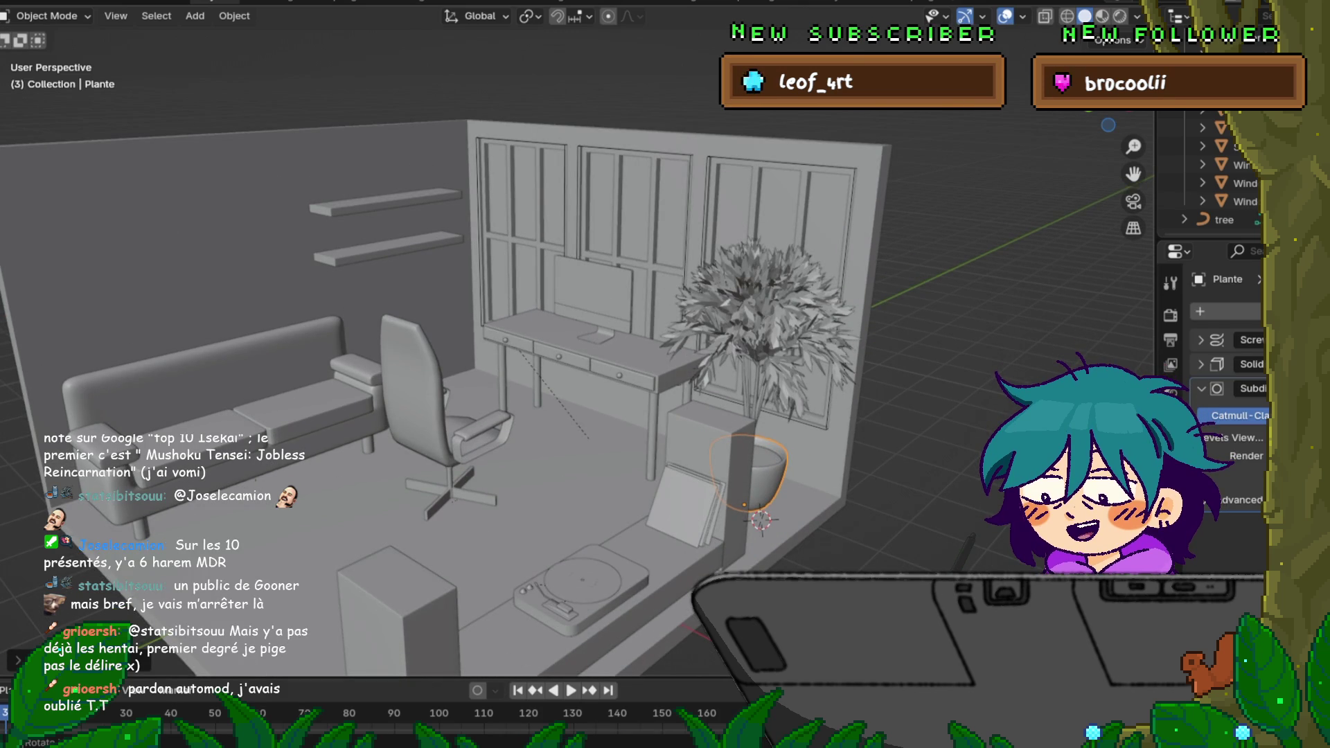
{"action": "mouse_move", "coordinate": [521, 395]}
{"action": "middle_mouse_down"}
{"action": "mouse_move", "coordinate": [604, 385]}
{"action": "mouse_move", "coordinate": [551, 396]}
{"action": "middle_mouse_up"}
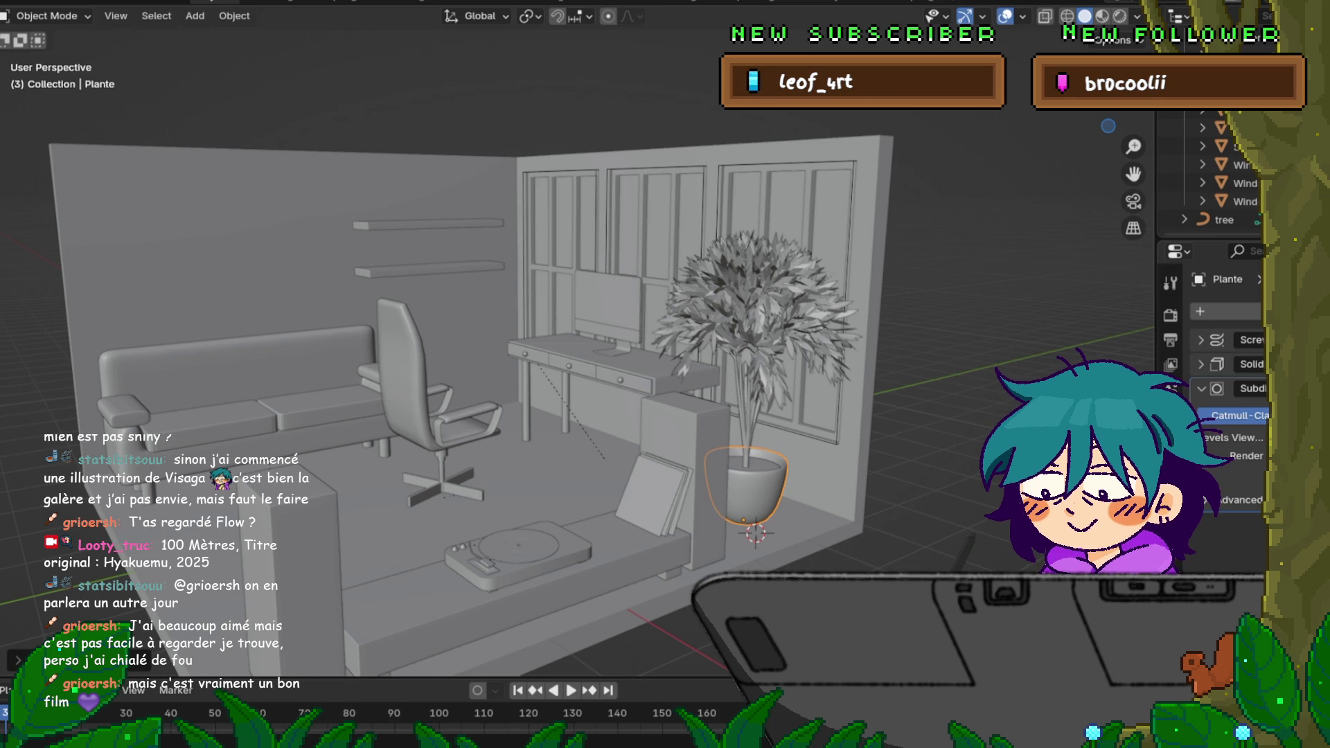
{"action": "mouse_move", "coordinate": [582, 416]}
{"action": "middle_mouse_down"}
{"action": "mouse_move", "coordinate": [499, 343]}
{"action": "mouse_move", "coordinate": [634, 406]}
{"action": "middle_mouse_up"}
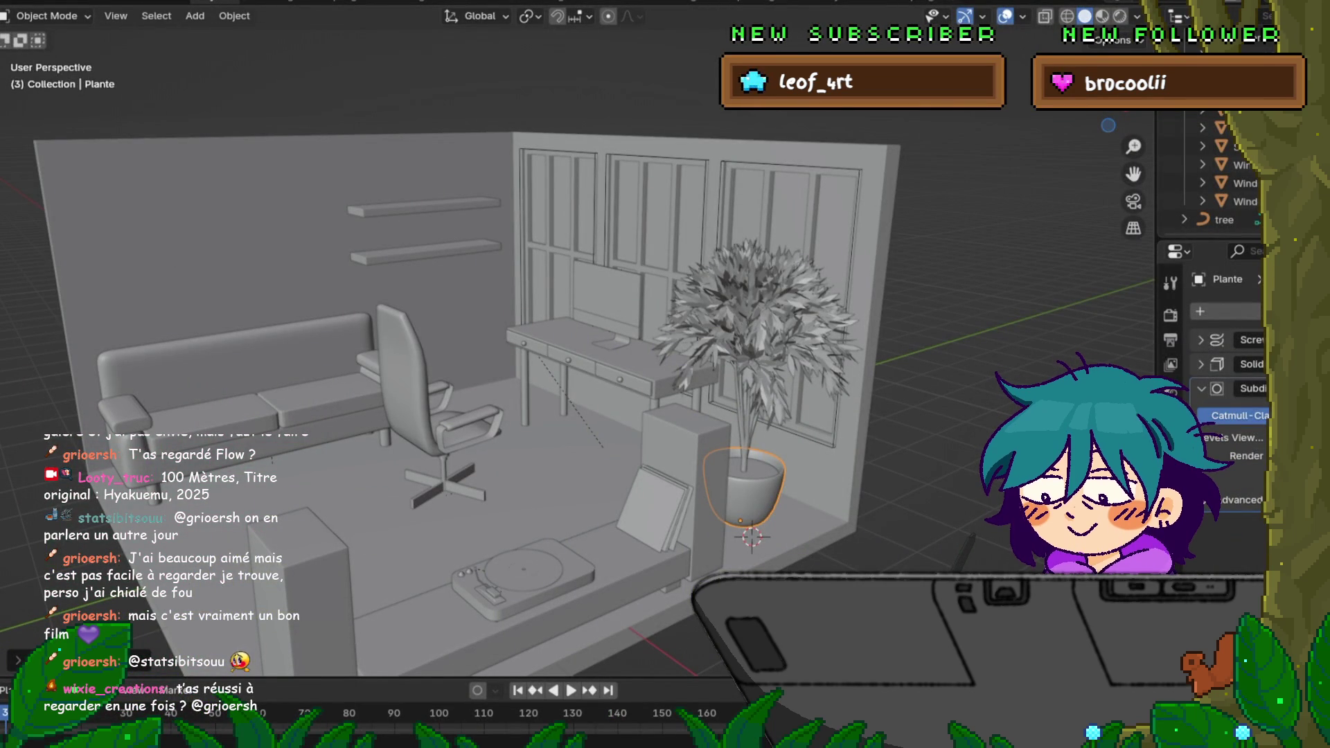
{"action": "middle_click_drag", "start_coordinate": [520, 395], "coordinate": [457, 375]}
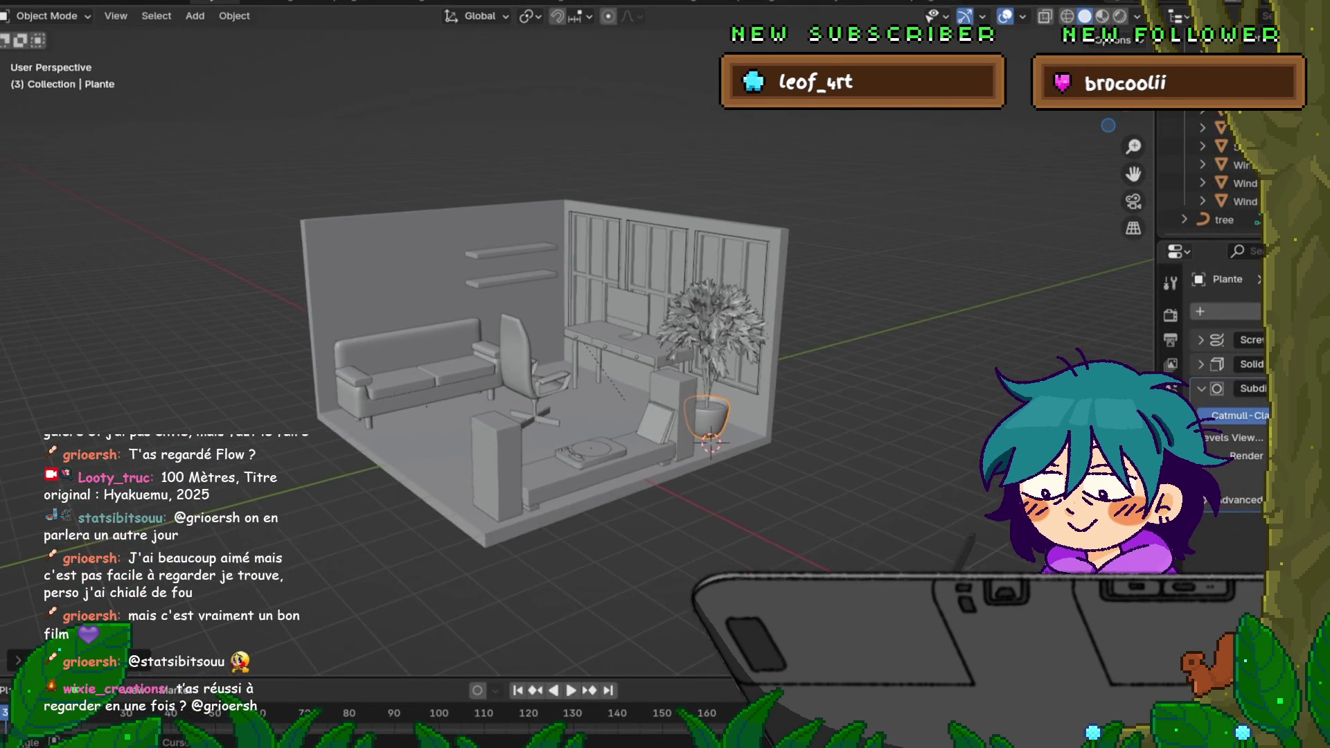
{"action": "mouse_move", "coordinate": [540, 395]}
{"action": "middle_mouse_down"}
{"action": "mouse_move", "coordinate": [499, 400]}
{"action": "mouse_move", "coordinate": [520, 416]}
{"action": "middle_mouse_up"}
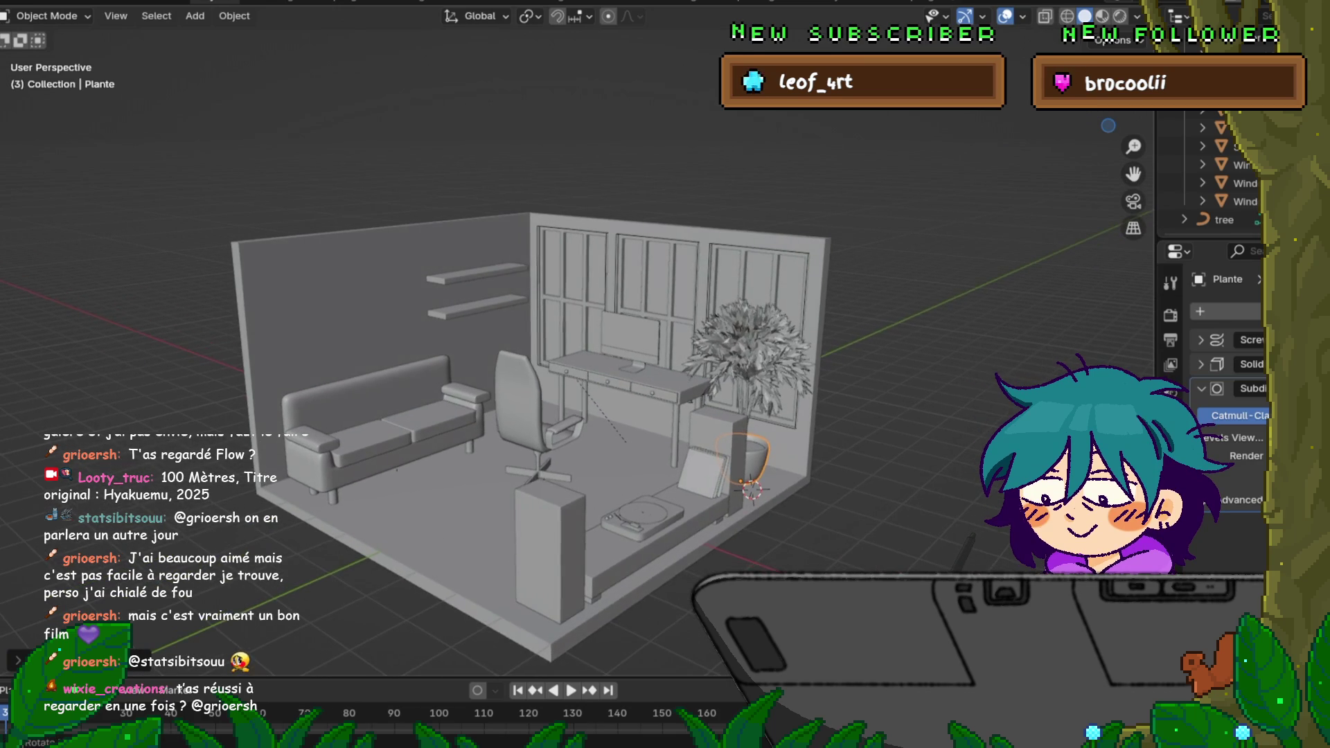